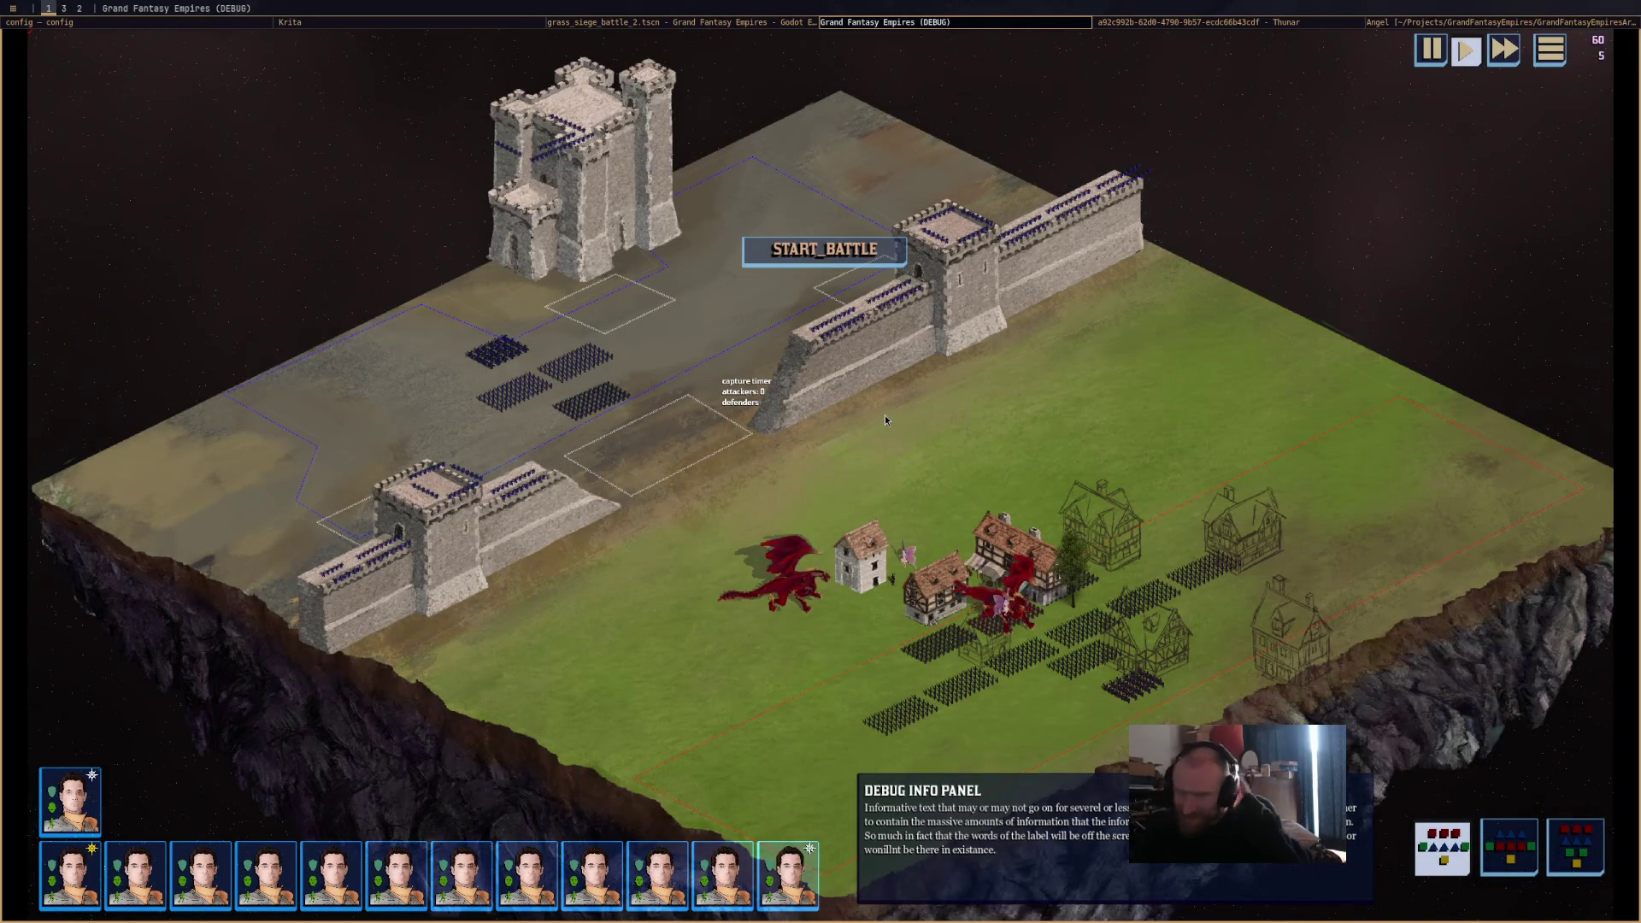
Bring the village into view and move a red dragon southwest onto the grass.
mouse_move(1026, 600)
scroll(1026, 600, "up", 3)
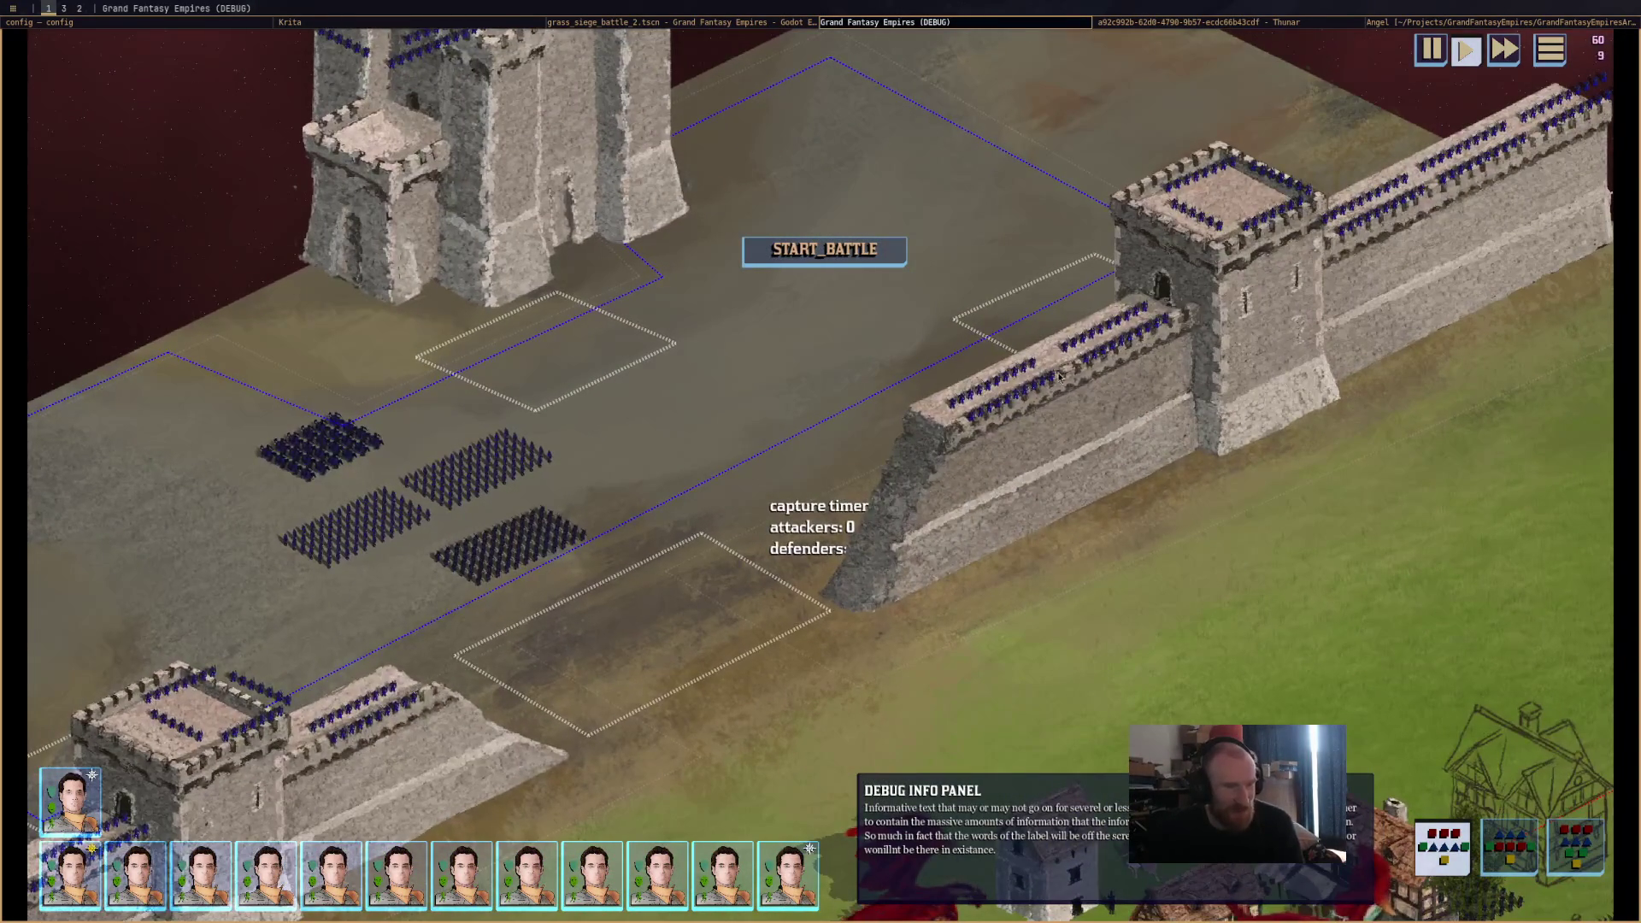
scroll(1060, 376, "down", 1)
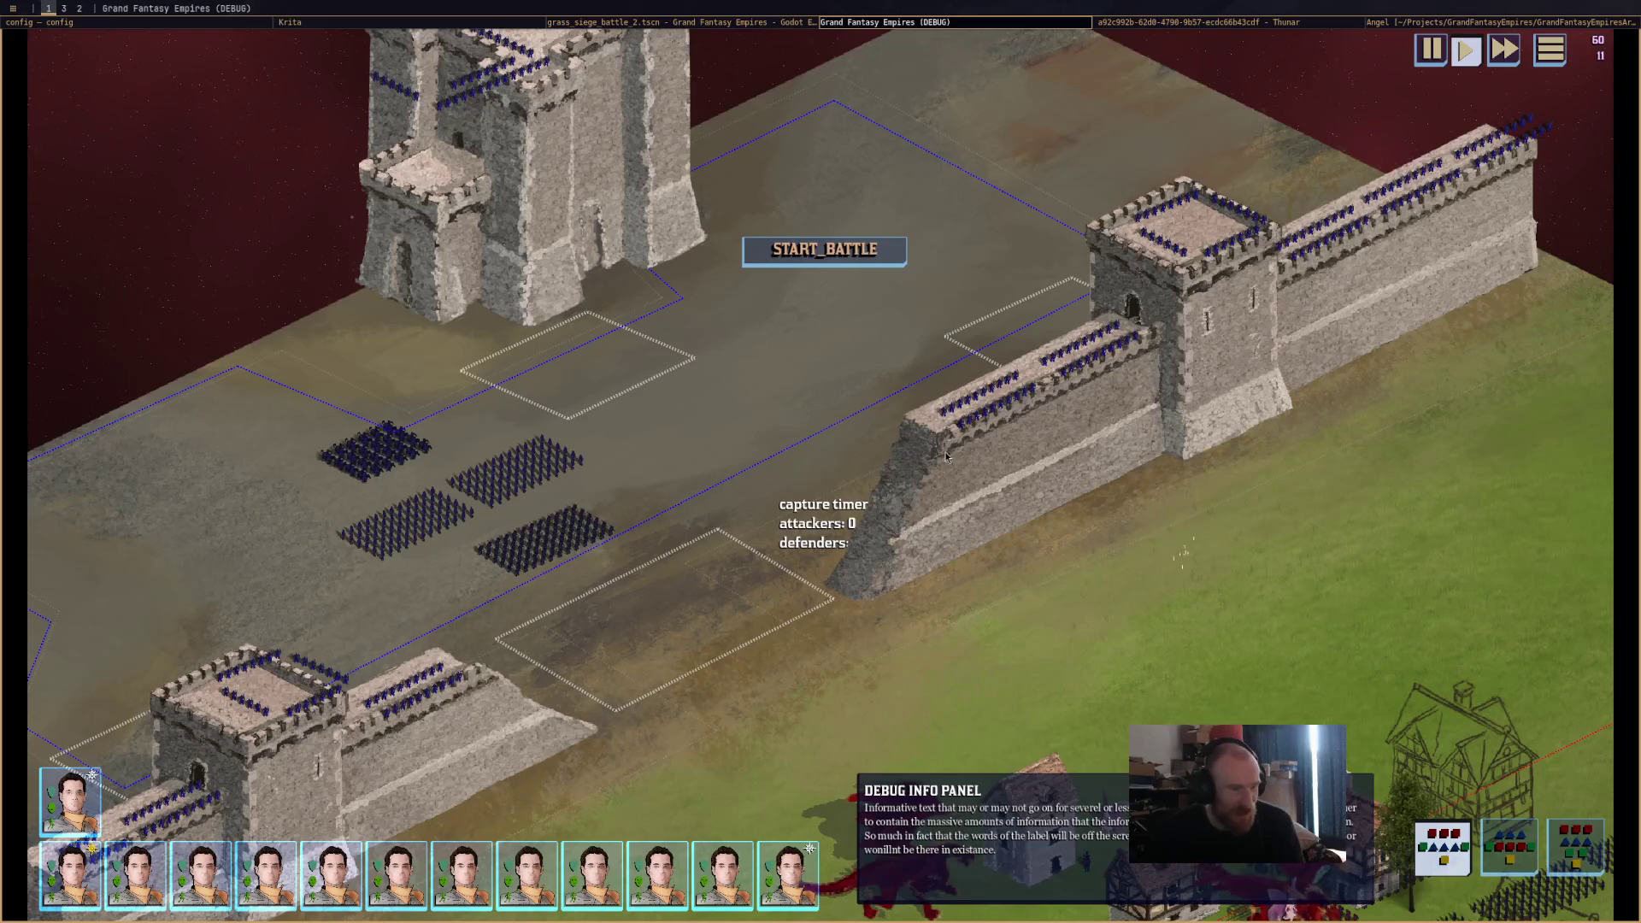
scroll(946, 457, "down", 1)
key("Down")
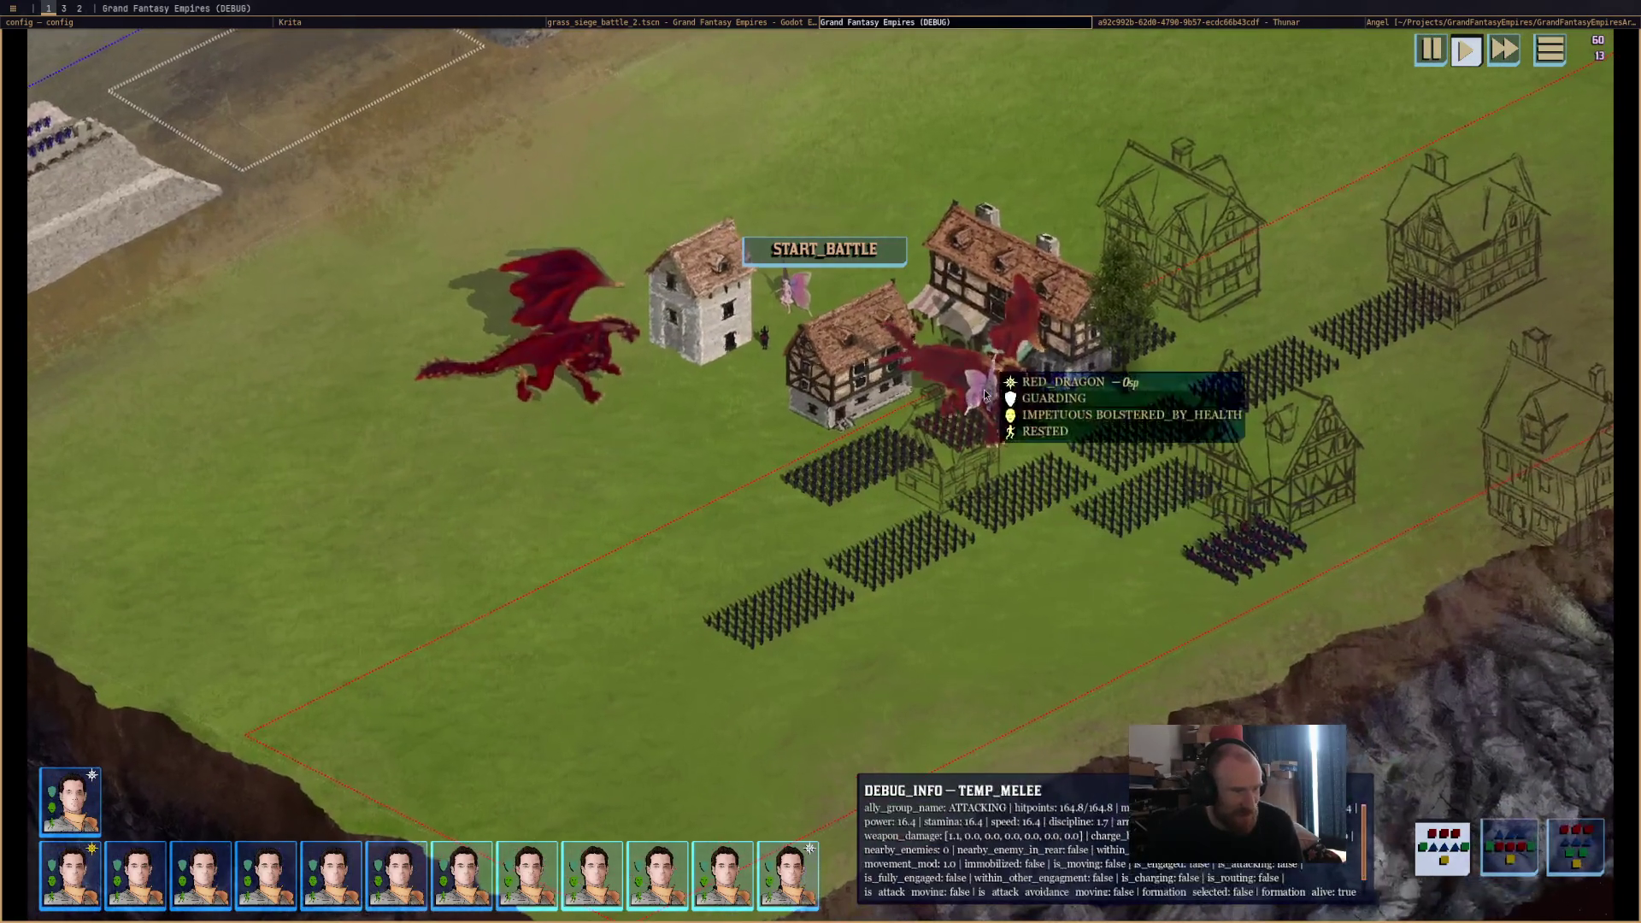
left_click(985, 394)
right_click(704, 571)
Send the Fairy Queen to the far house, then pan up toward the castle.
left_click(1053, 392)
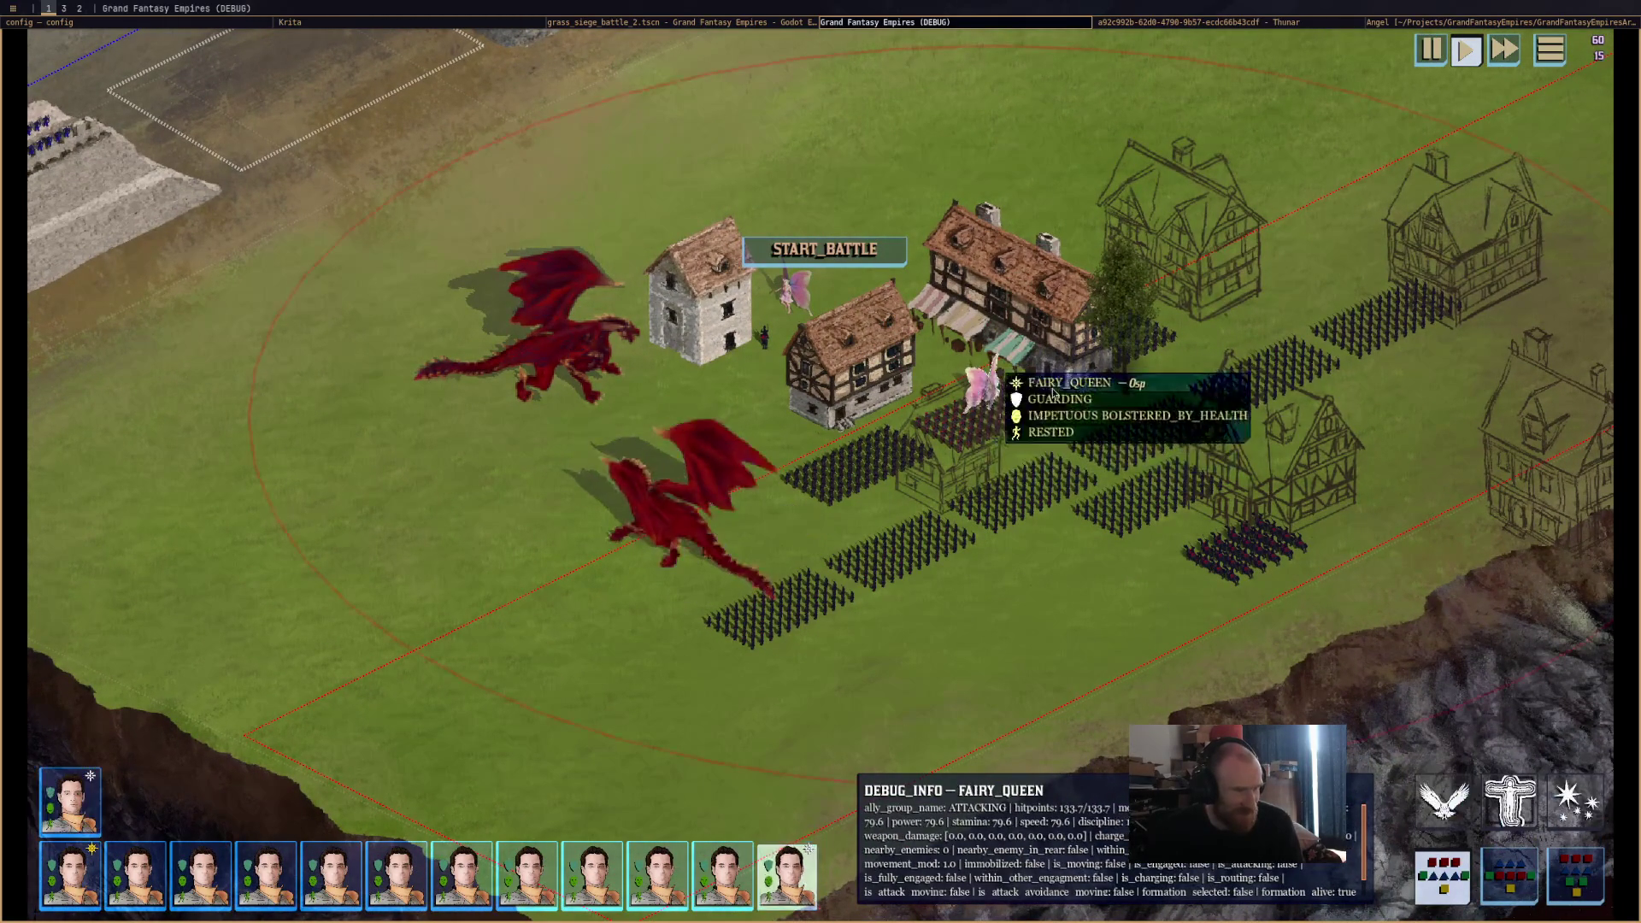
left_click(788, 305)
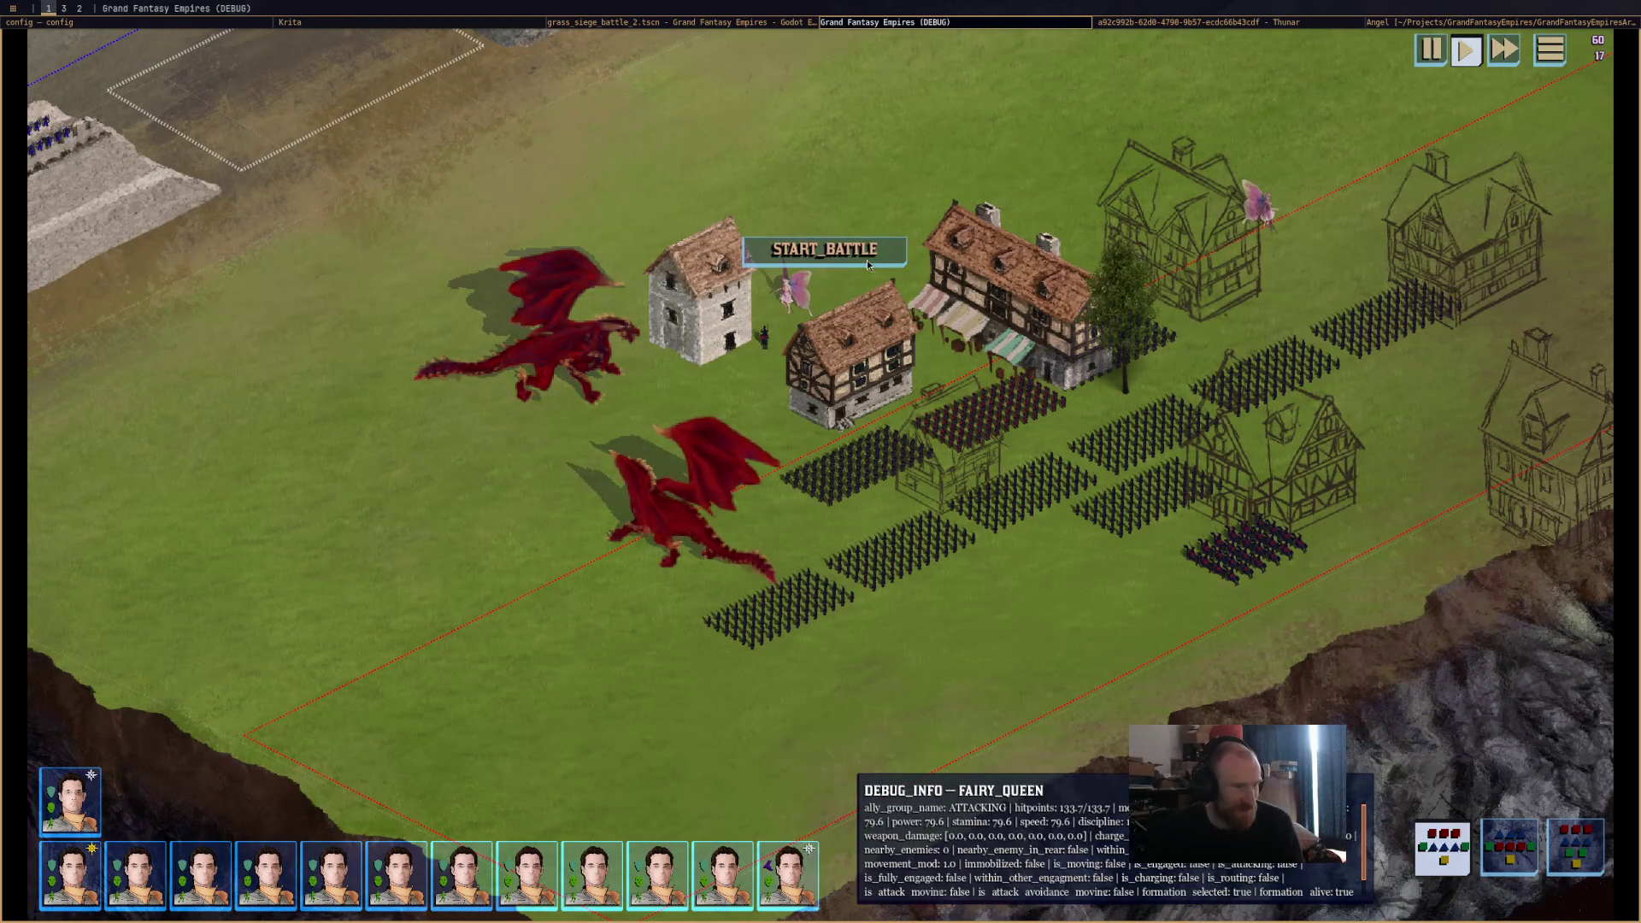
key("Up")
scroll(1234, 638, "down", 1)
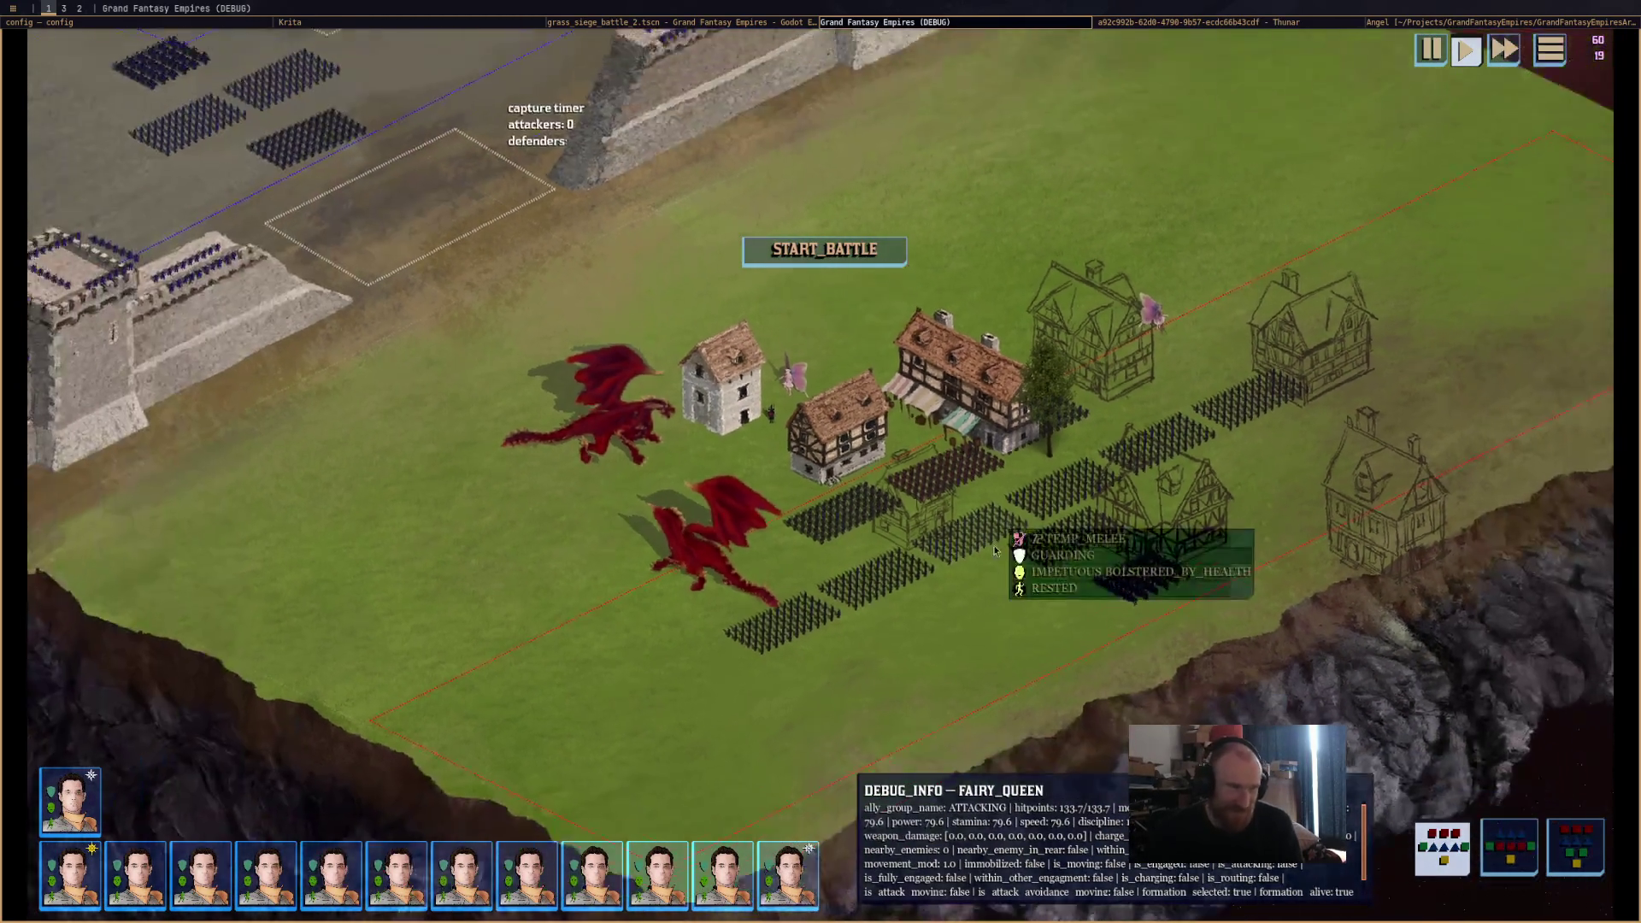
scroll(995, 551, "down", 3)
key("Up")
scroll(1197, 645, "up", 2)
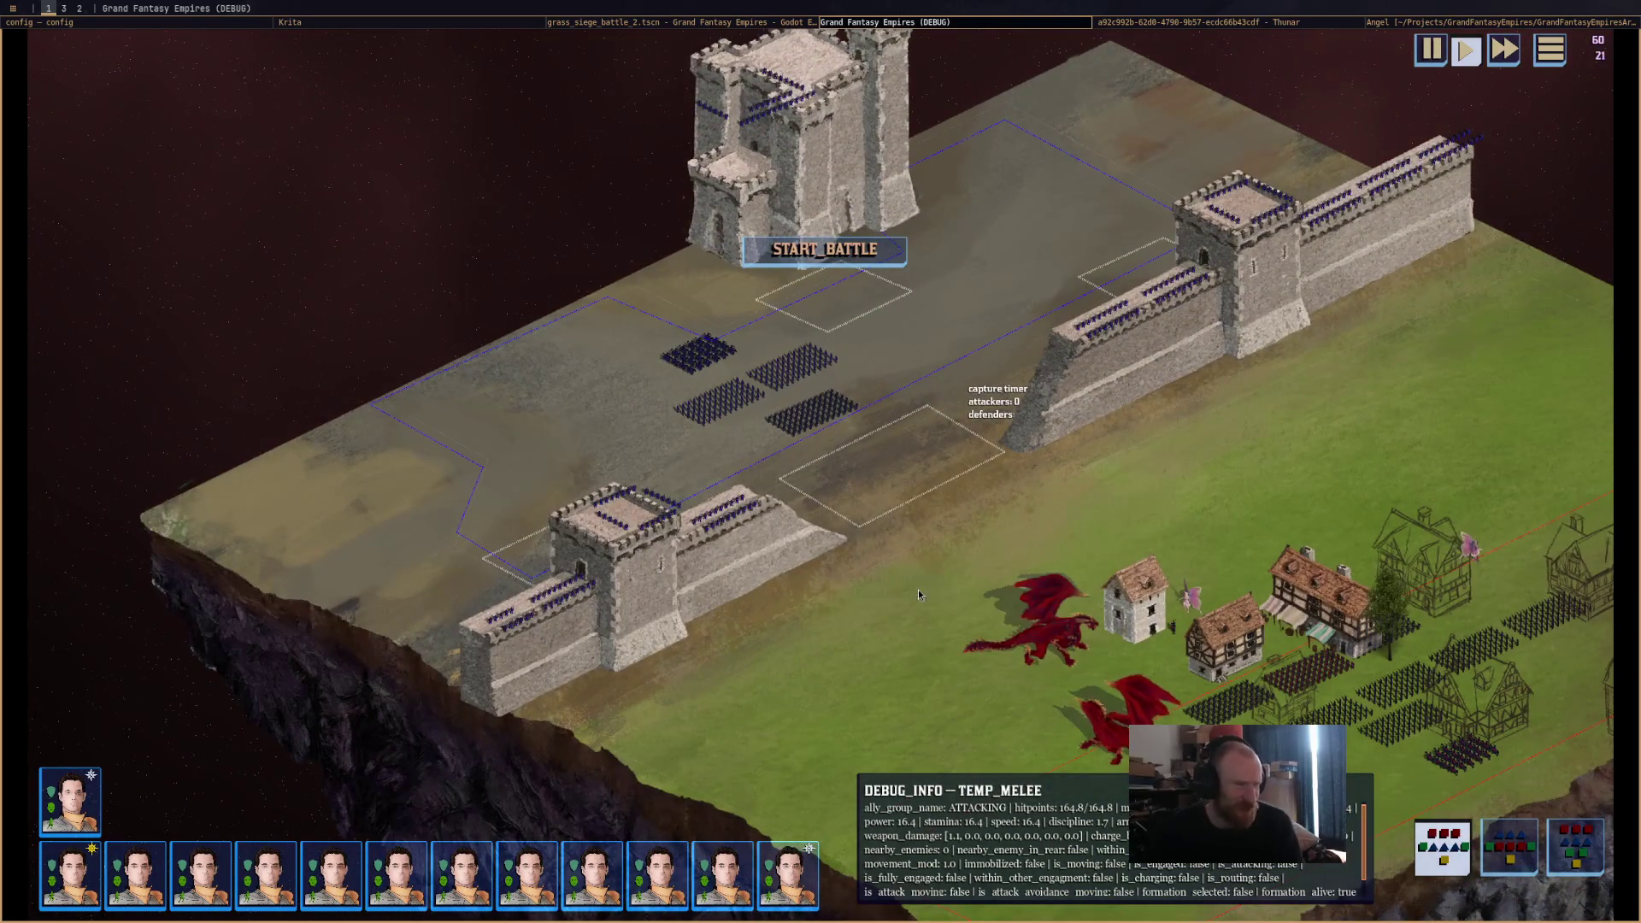
Recentre on the dragons and village, then select the lower red dragon.
key("Down")
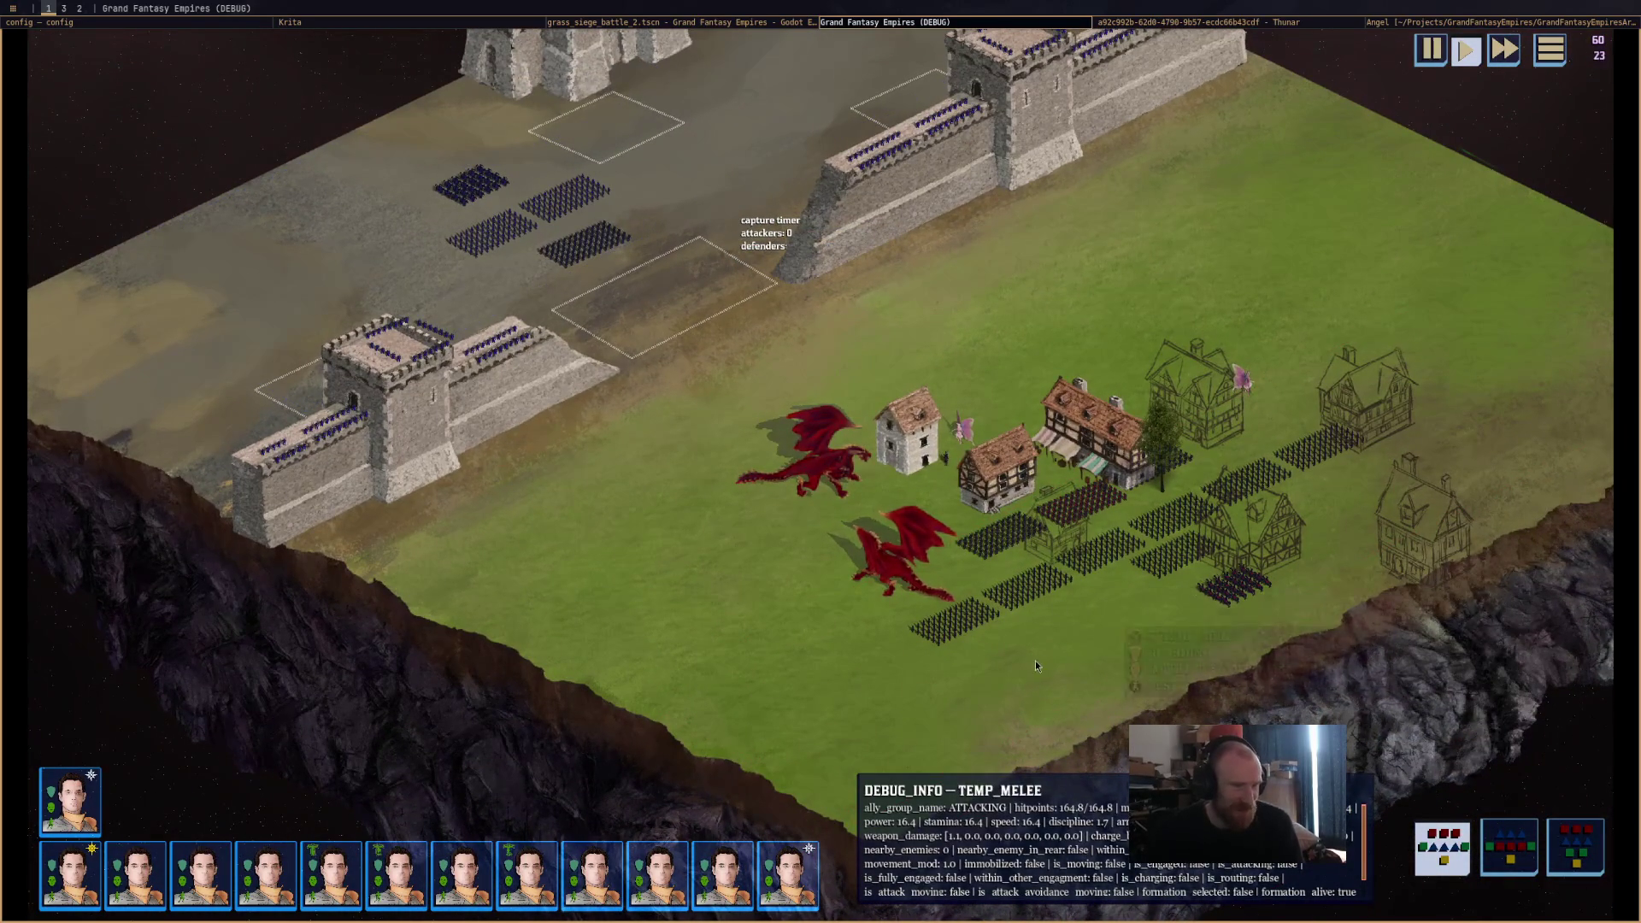
scroll(1063, 653, "up", 2)
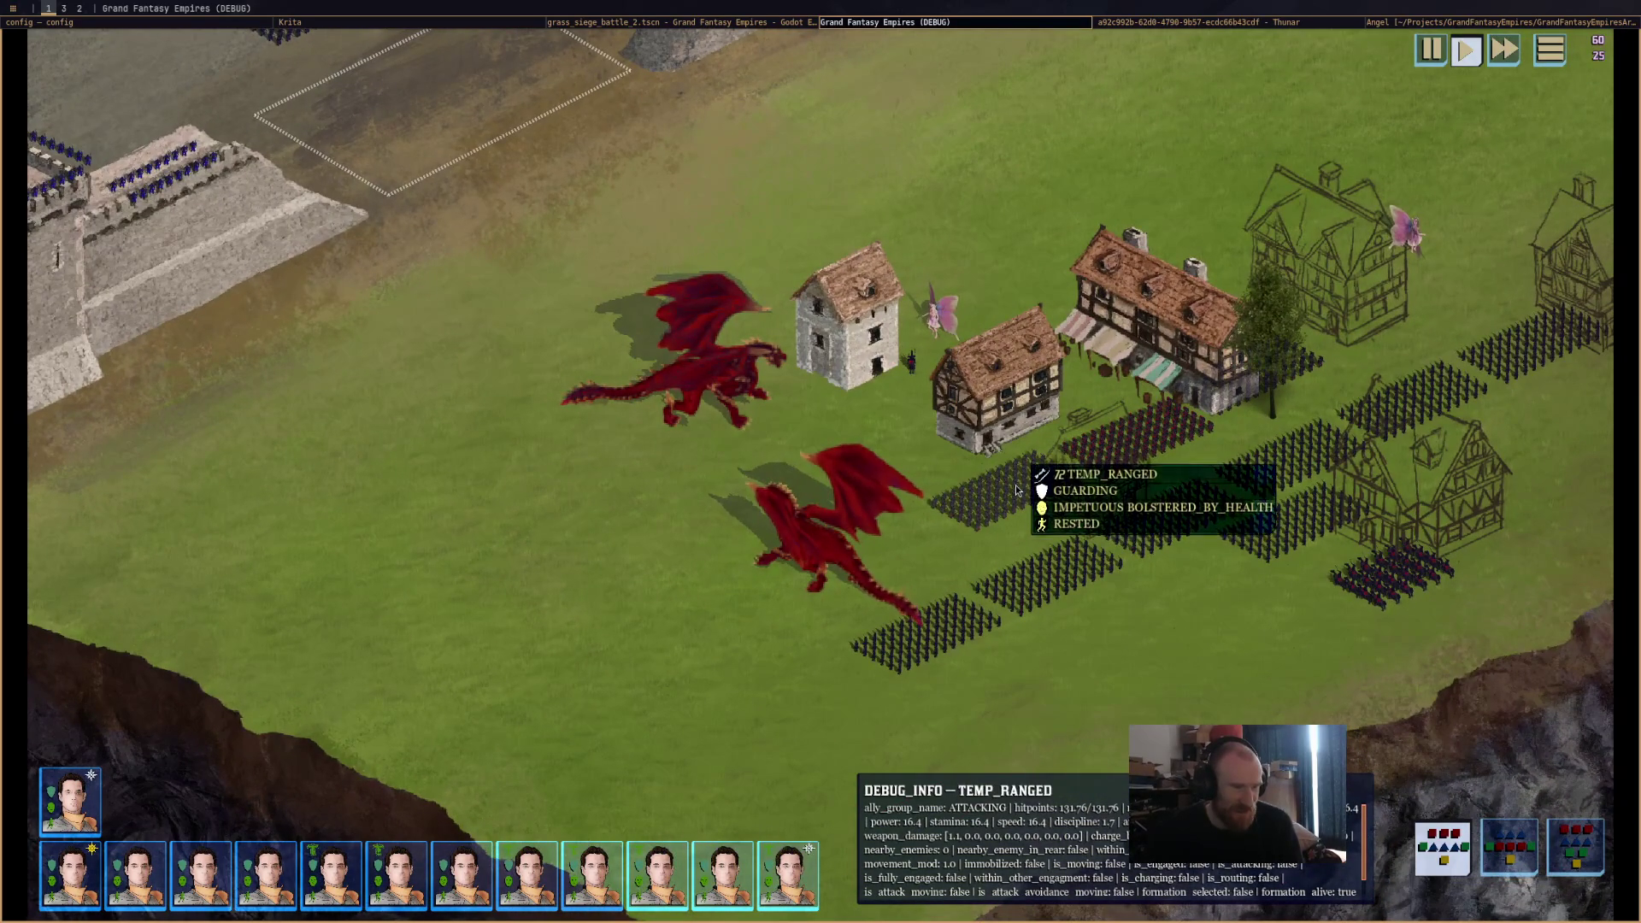
scroll(1017, 490, "down", 3)
key("Up")
scroll(1049, 553, "up", 2)
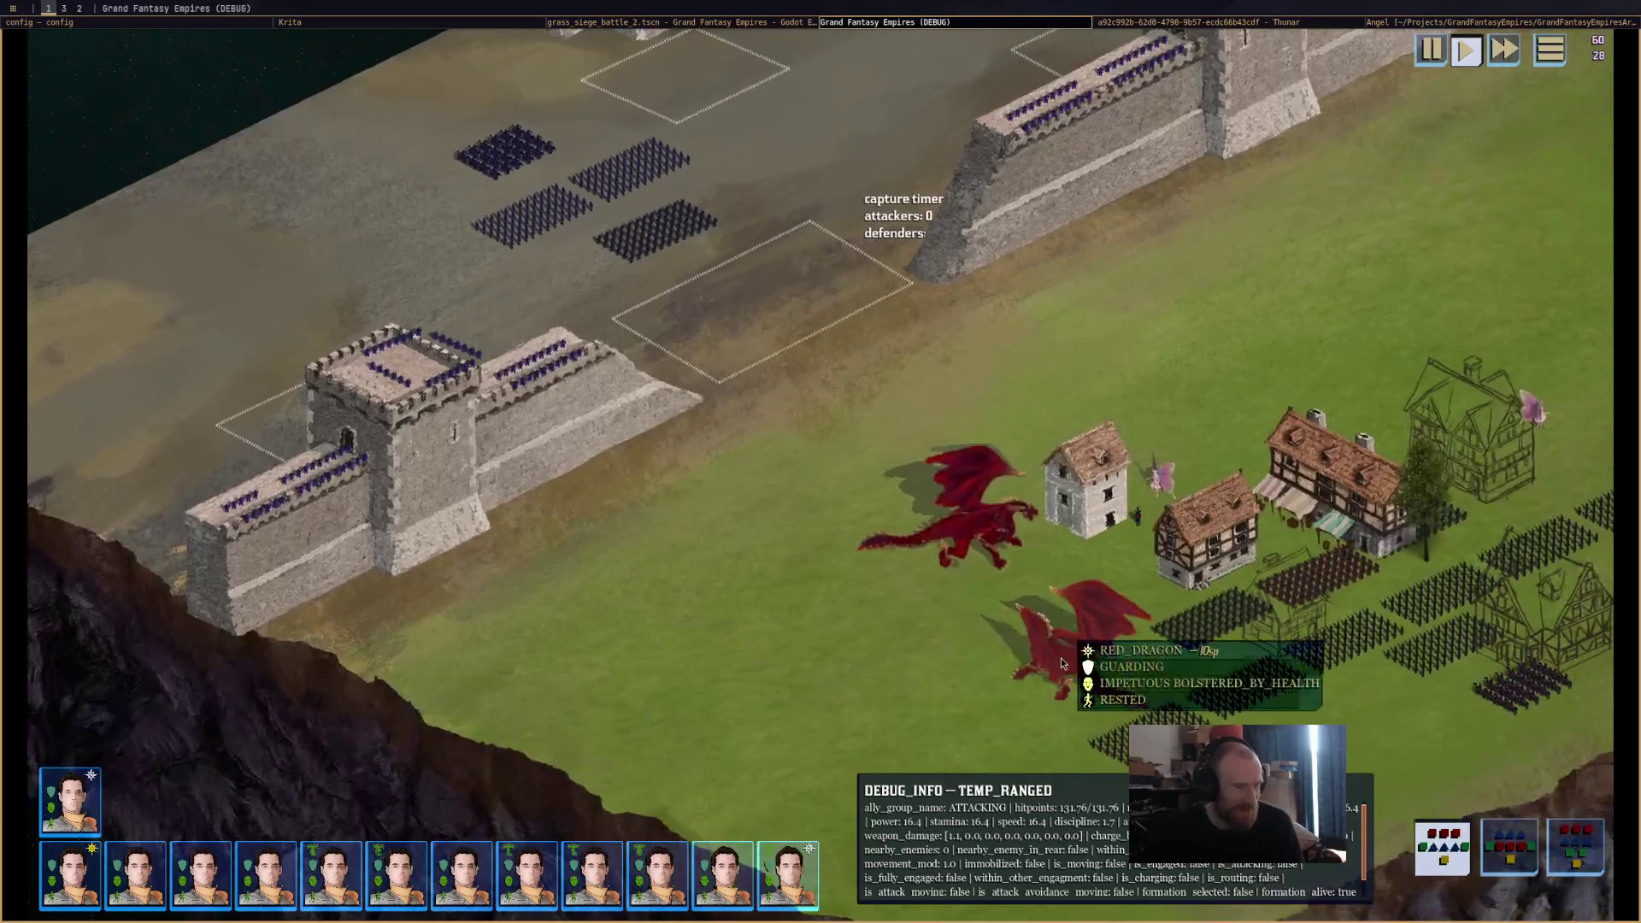
left_click(1060, 658)
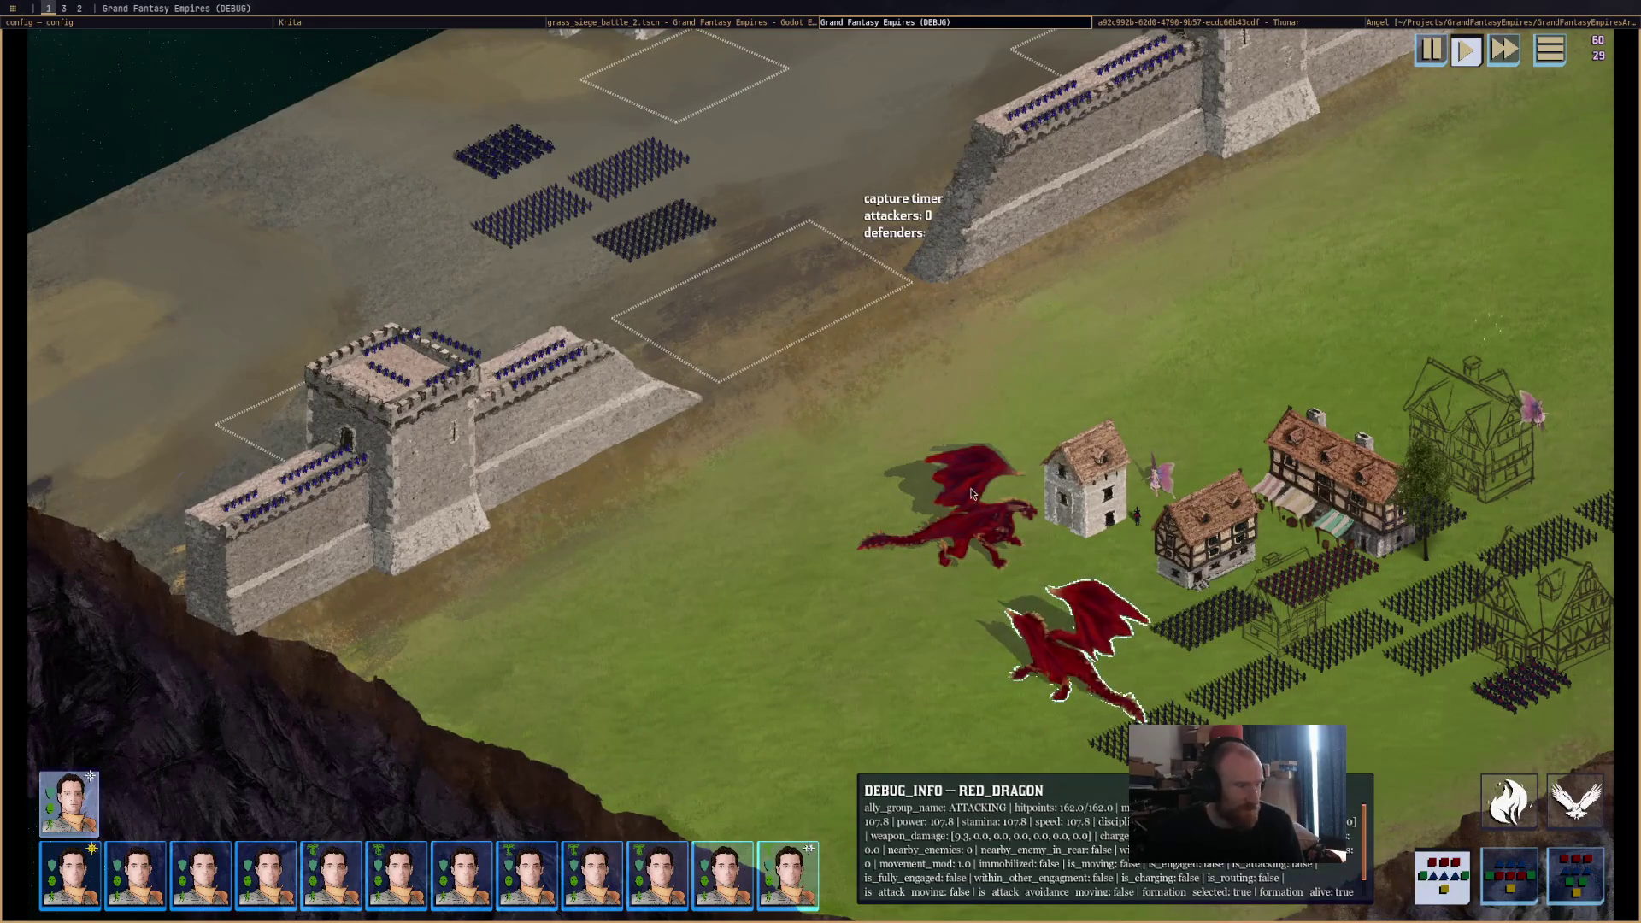
key("Up")
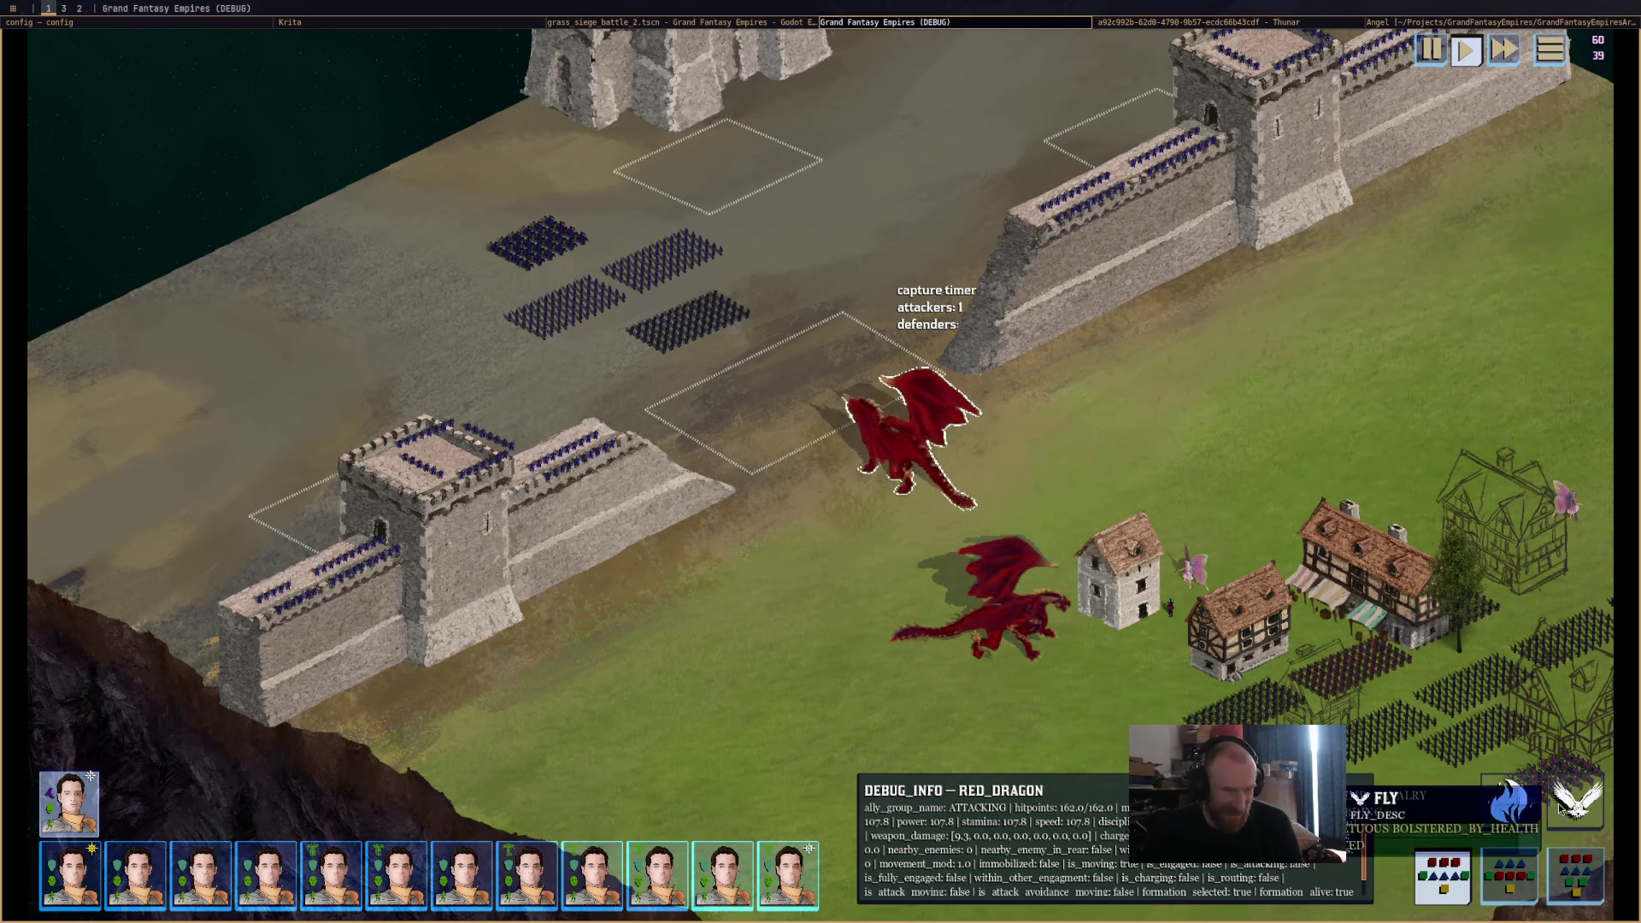
Follow the red dragon to the castle capture zone and select it near the defenders.
scroll(697, 373, "up", 2)
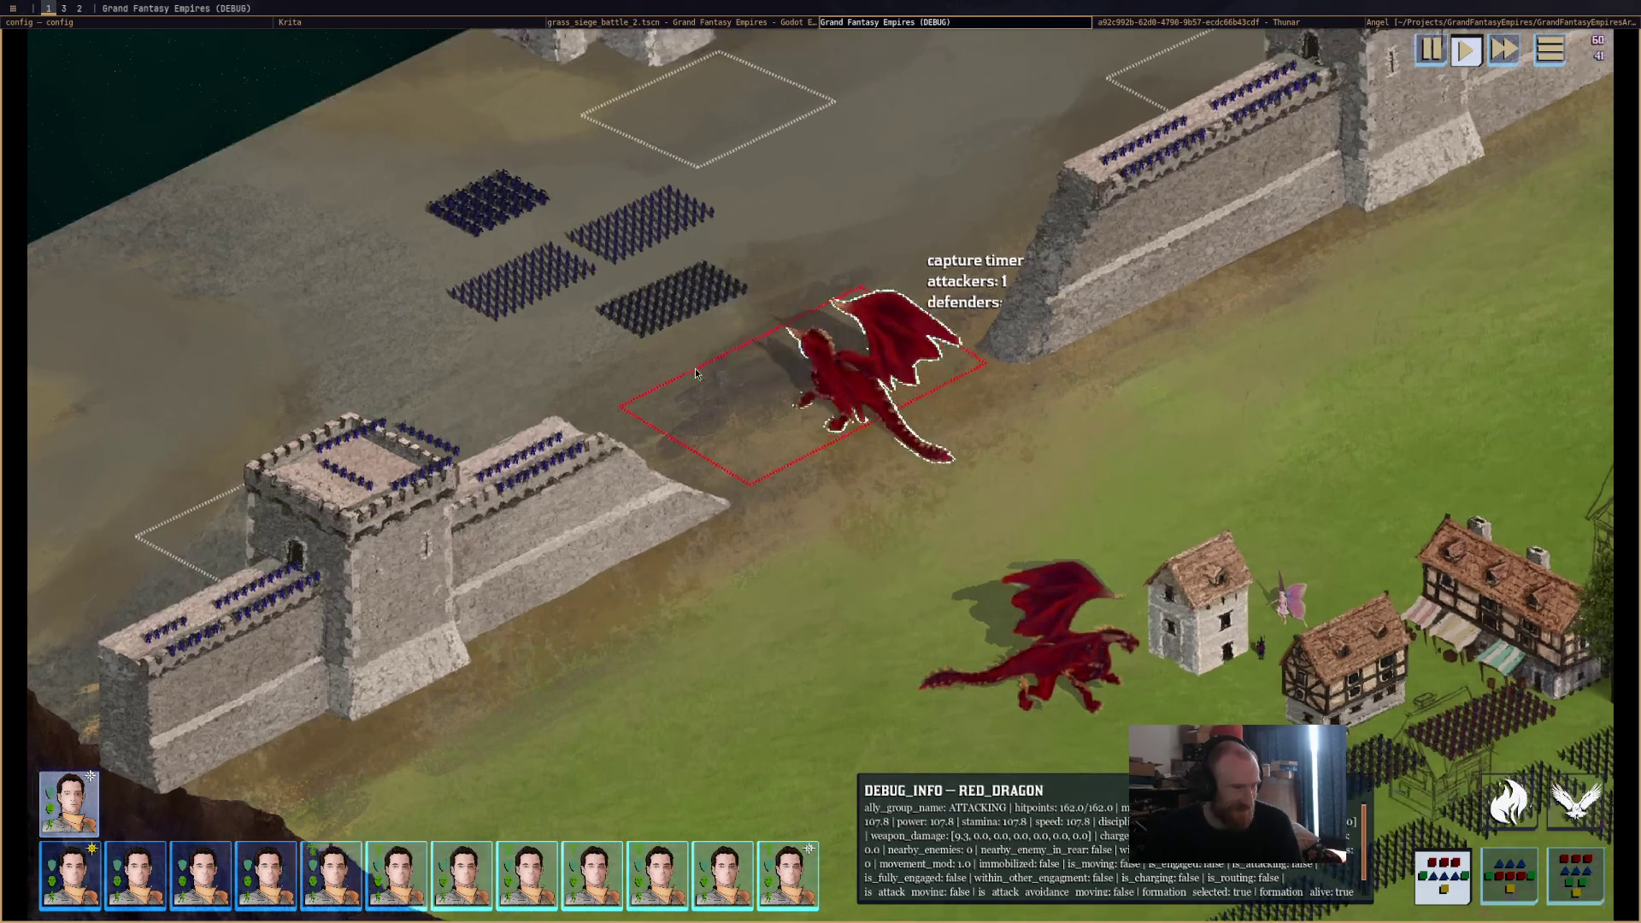
key("w")
key("a")
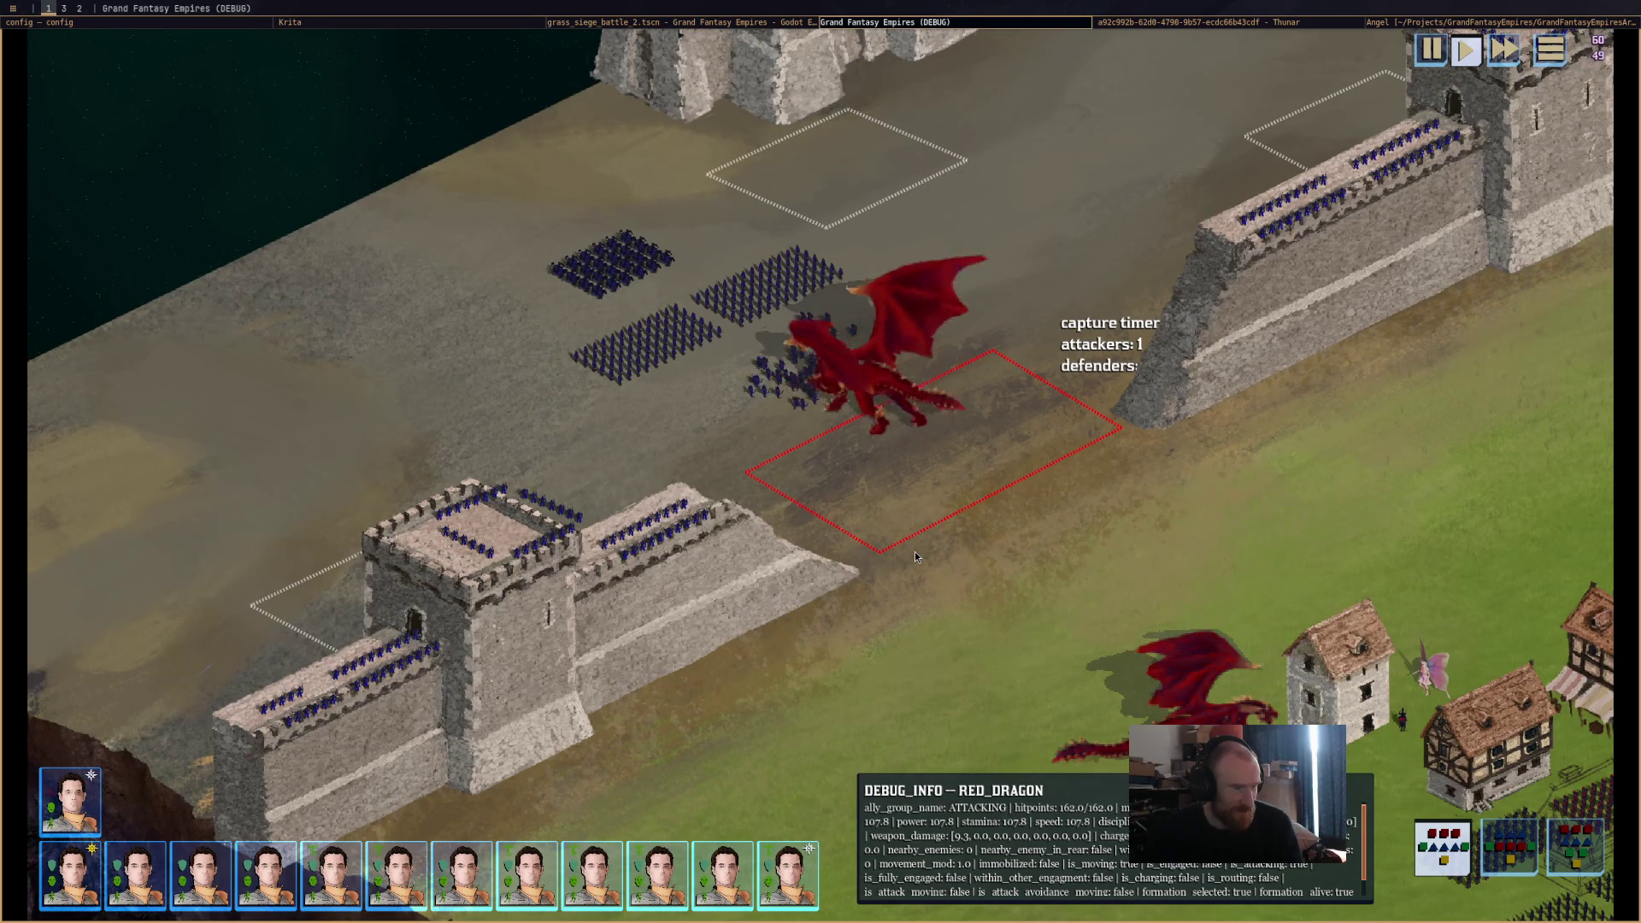
left_click(863, 389)
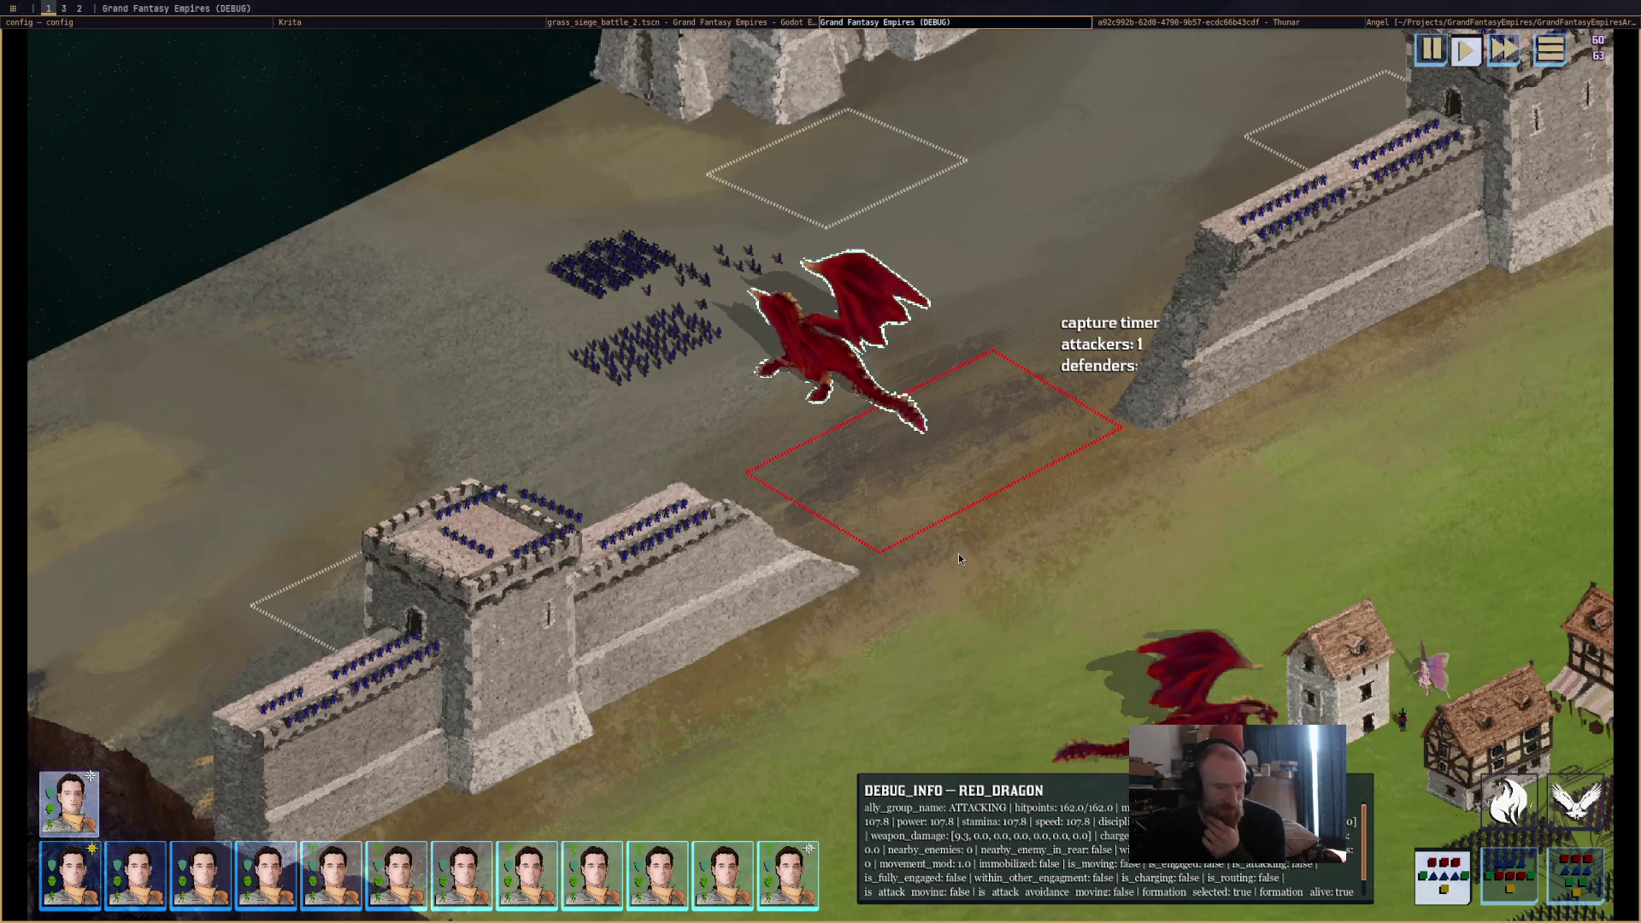
mouse_move(830, 367)
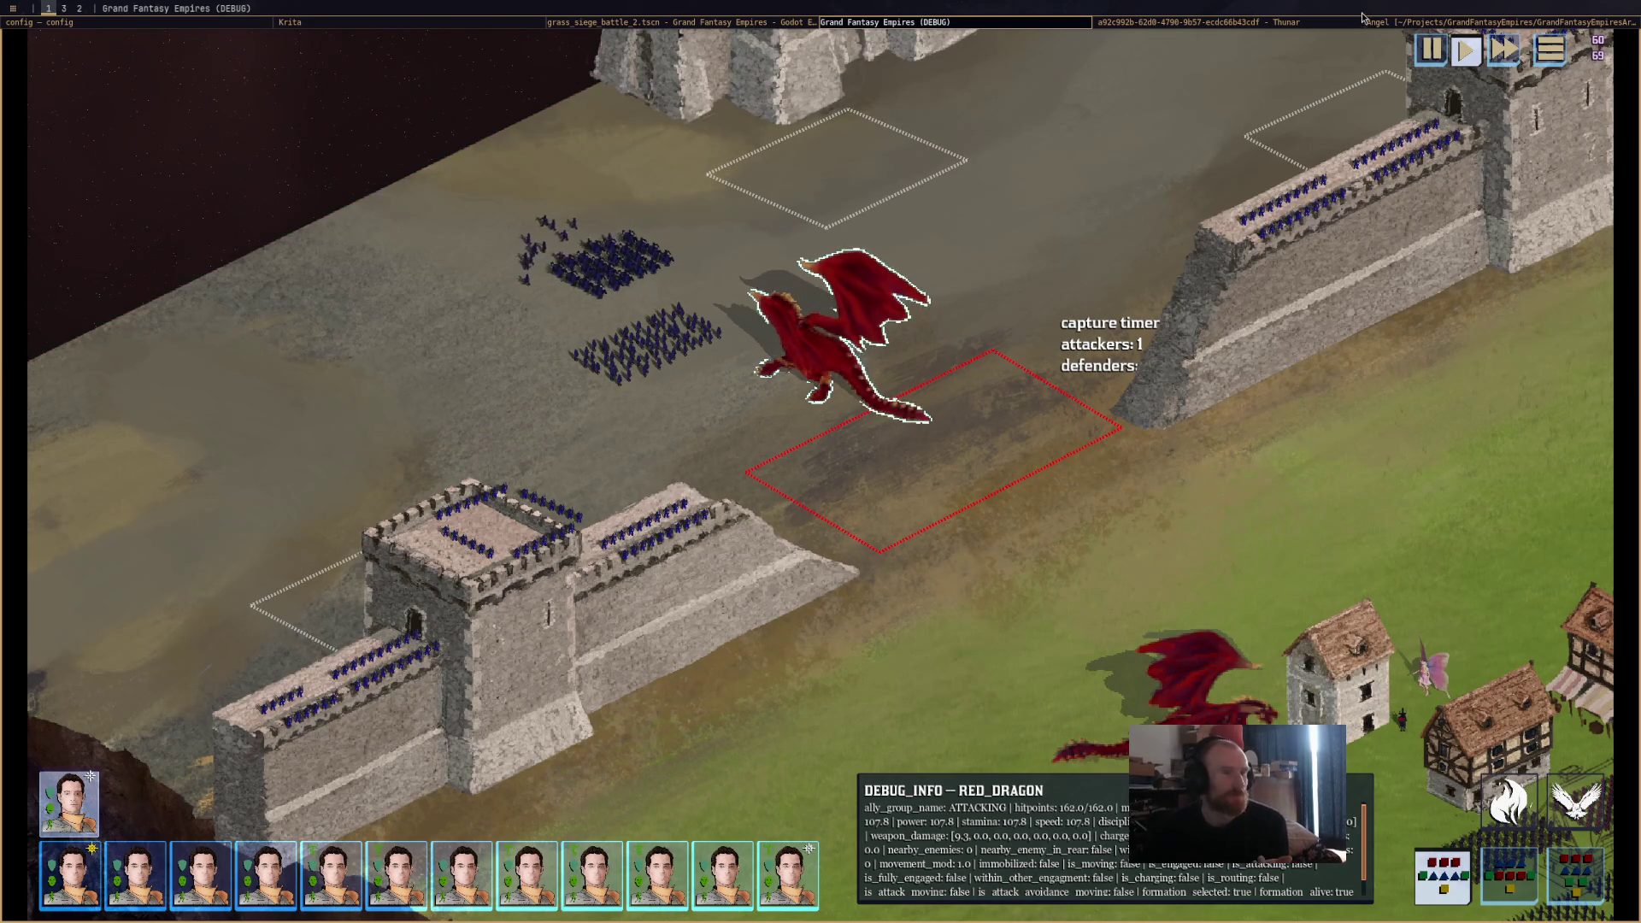
Orbit the Blender angel beside the widened archangel reference, then go back to the game.
left_click(1419, 23)
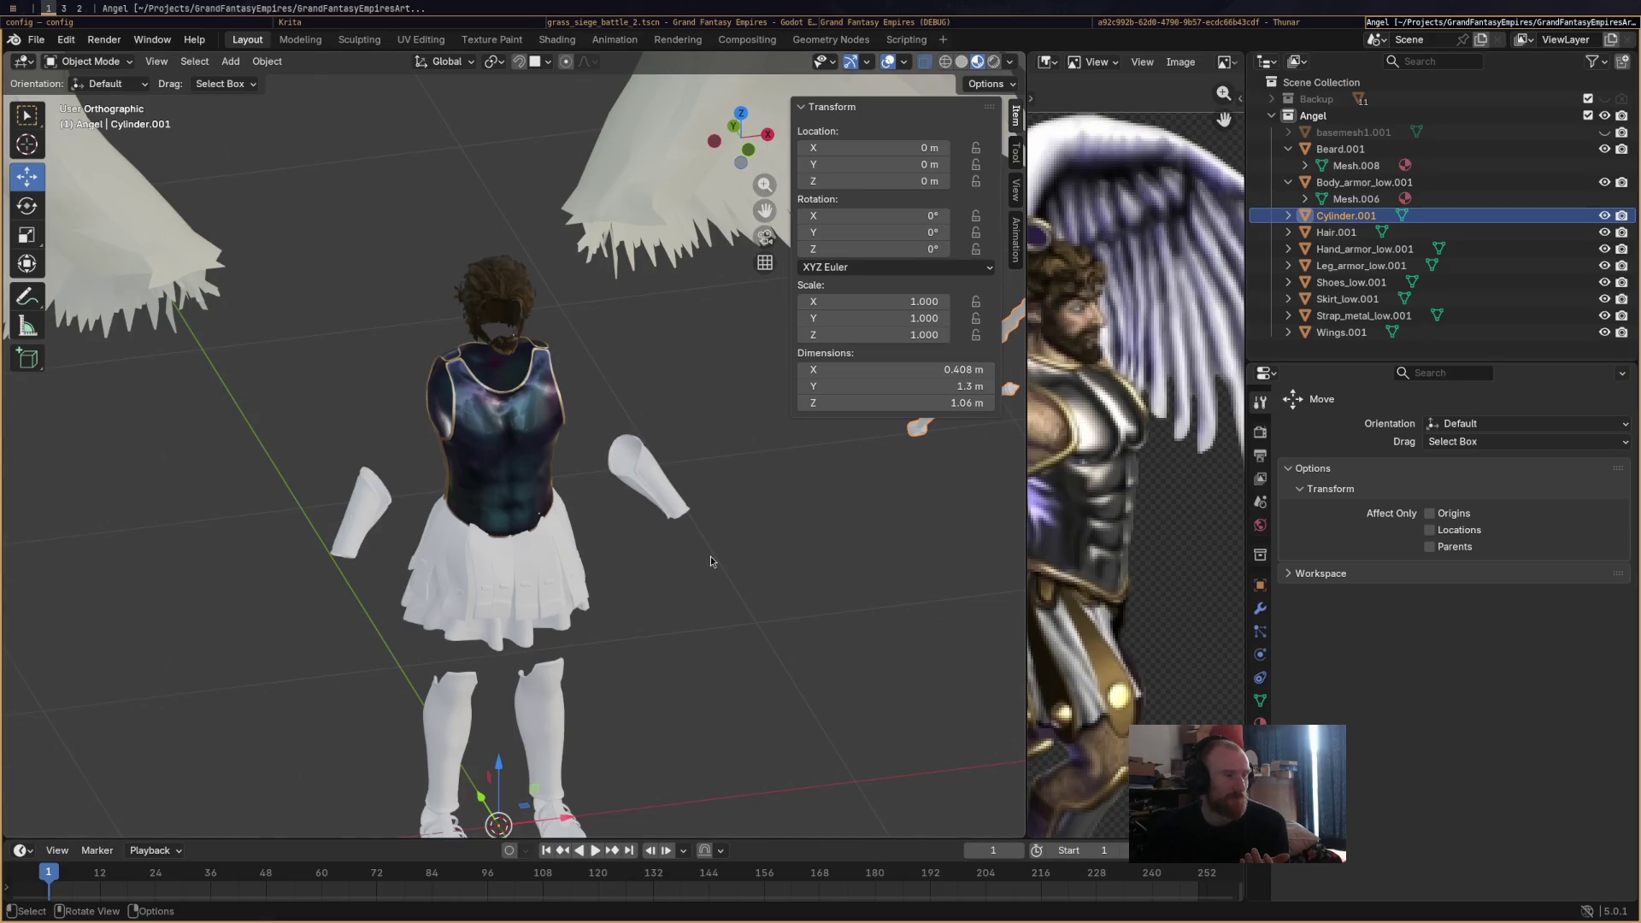
scroll(710, 561, "down", 3)
mouse_move(680, 551)
left_mouse_down()
mouse_move(694, 540)
mouse_move(633, 531)
left_mouse_up()
scroll(496, 477, "up", 3)
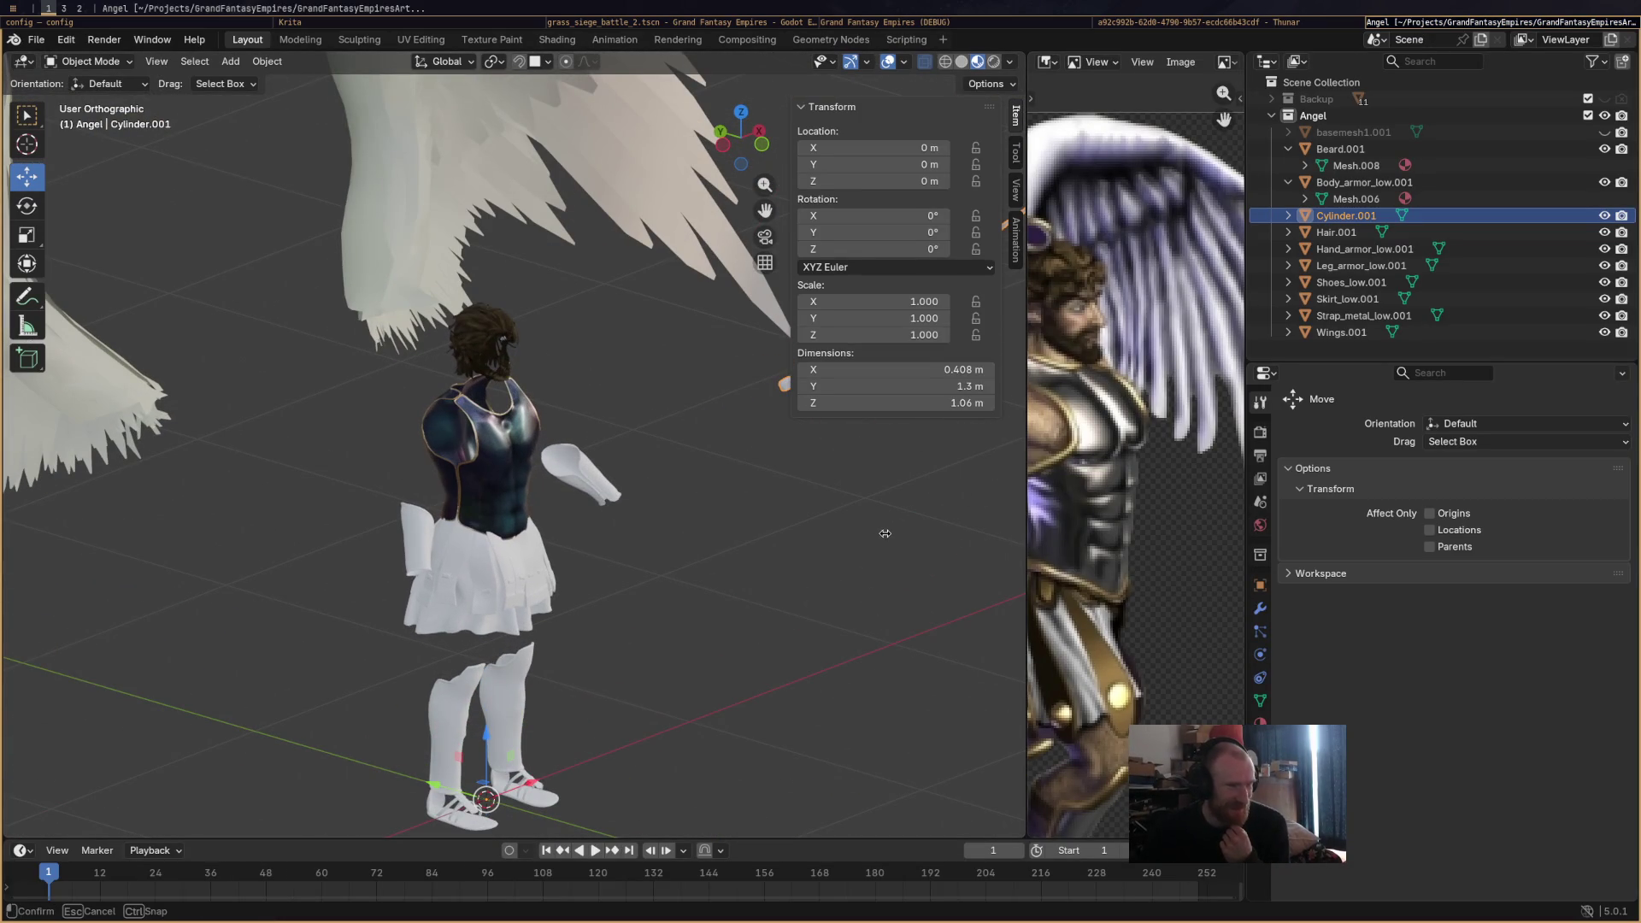
left_click_drag(885, 533, 871, 529)
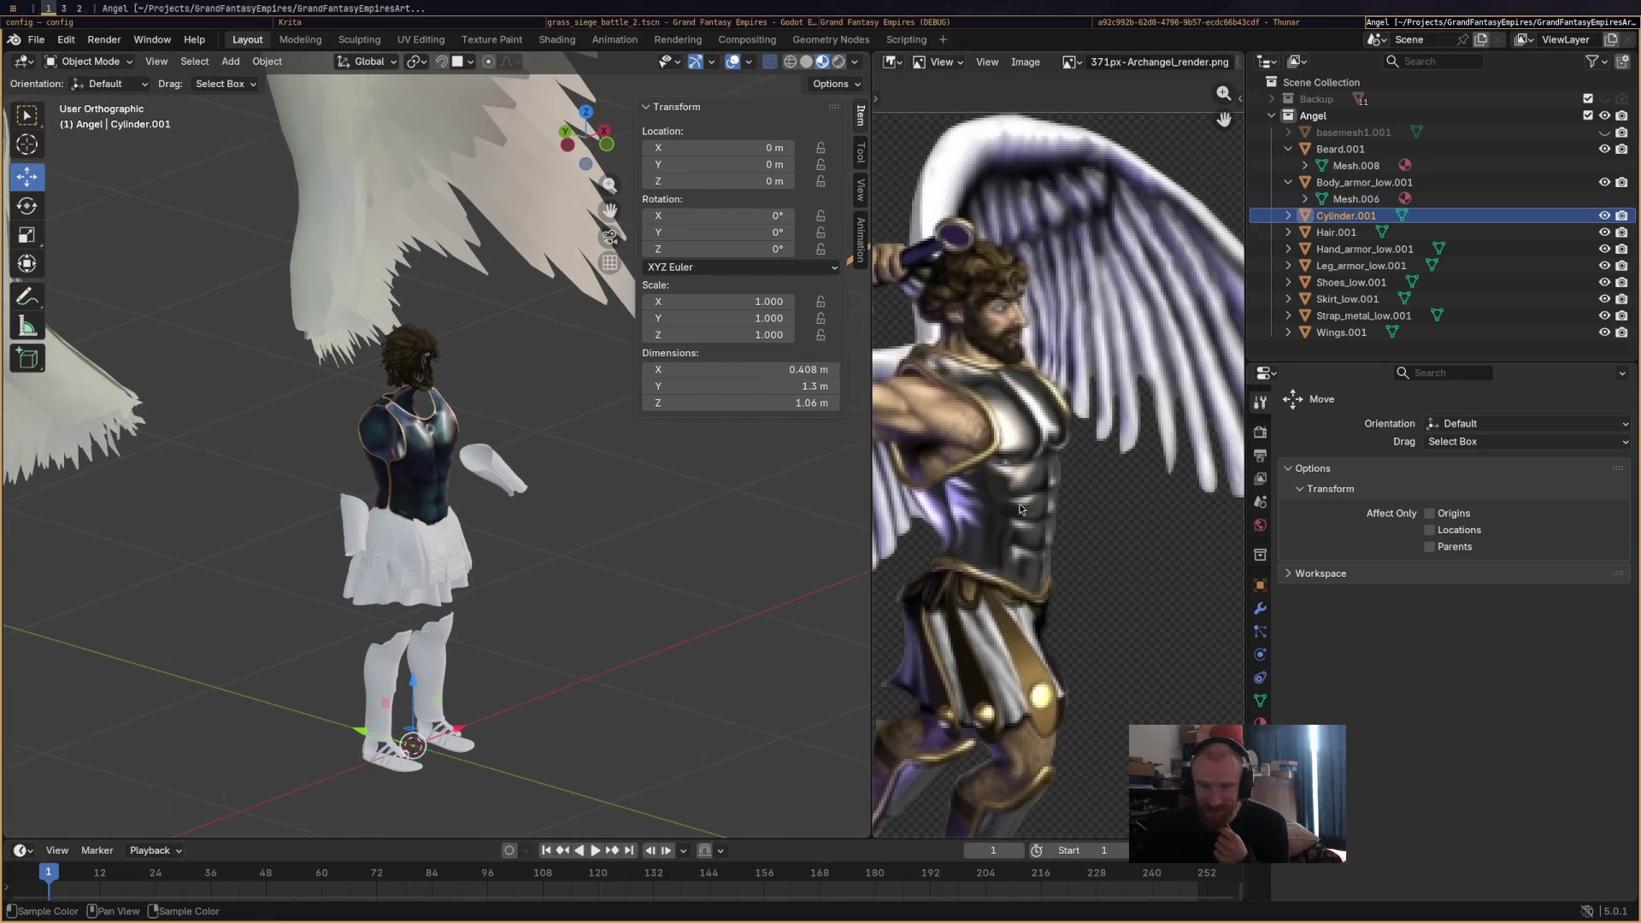
scroll(1023, 513, "down", 2)
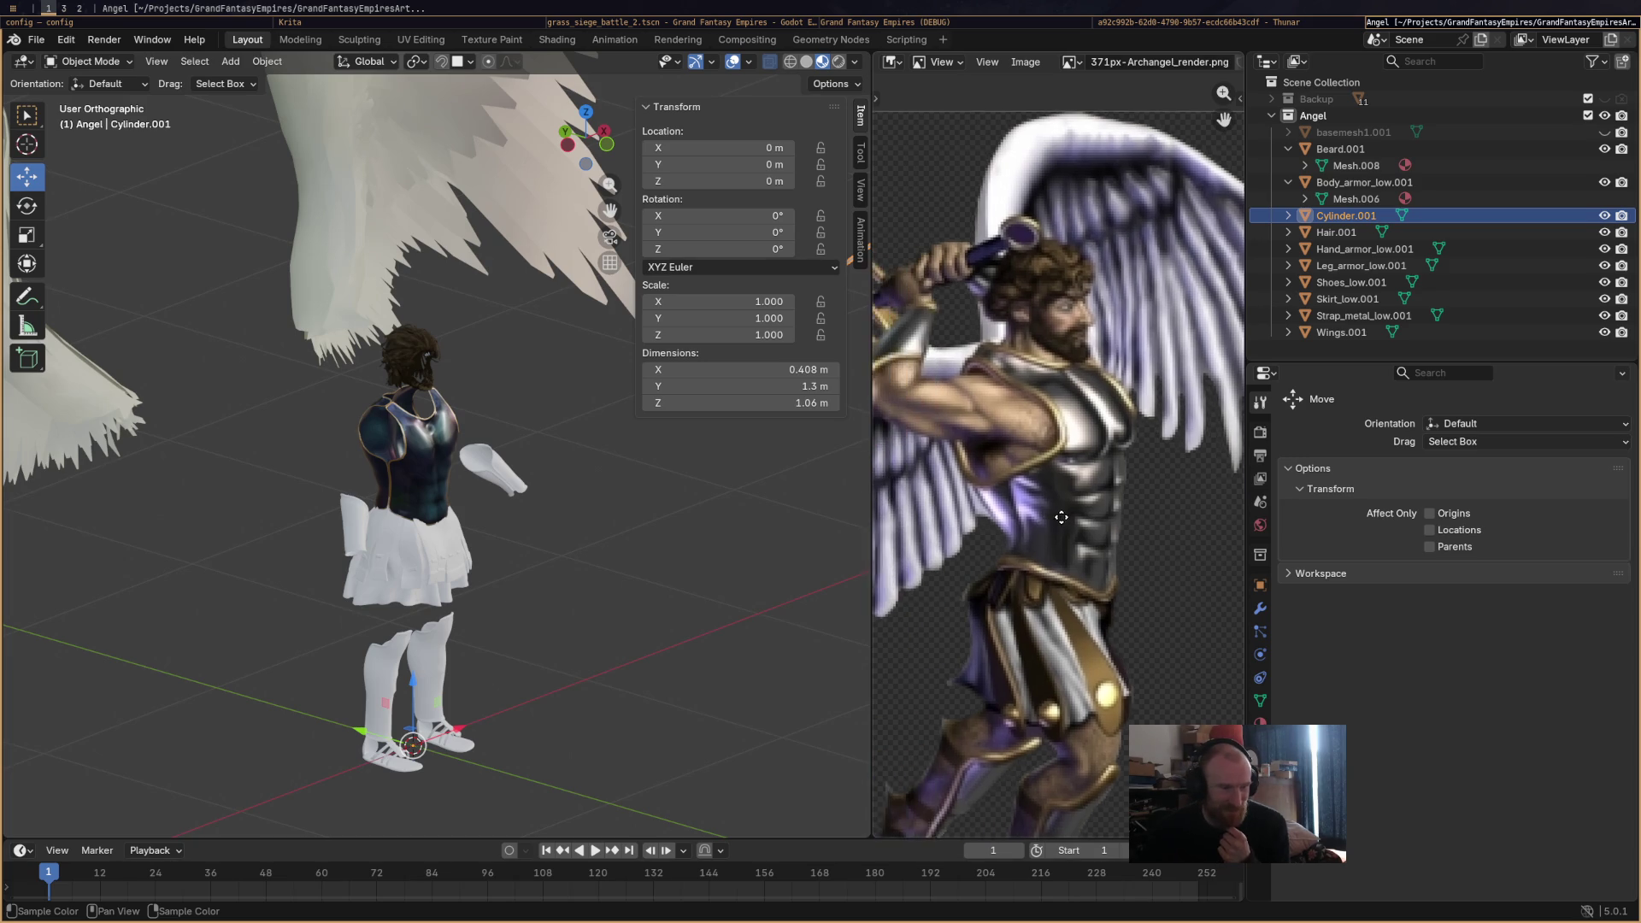
left_click_drag(725, 565, 345, 507)
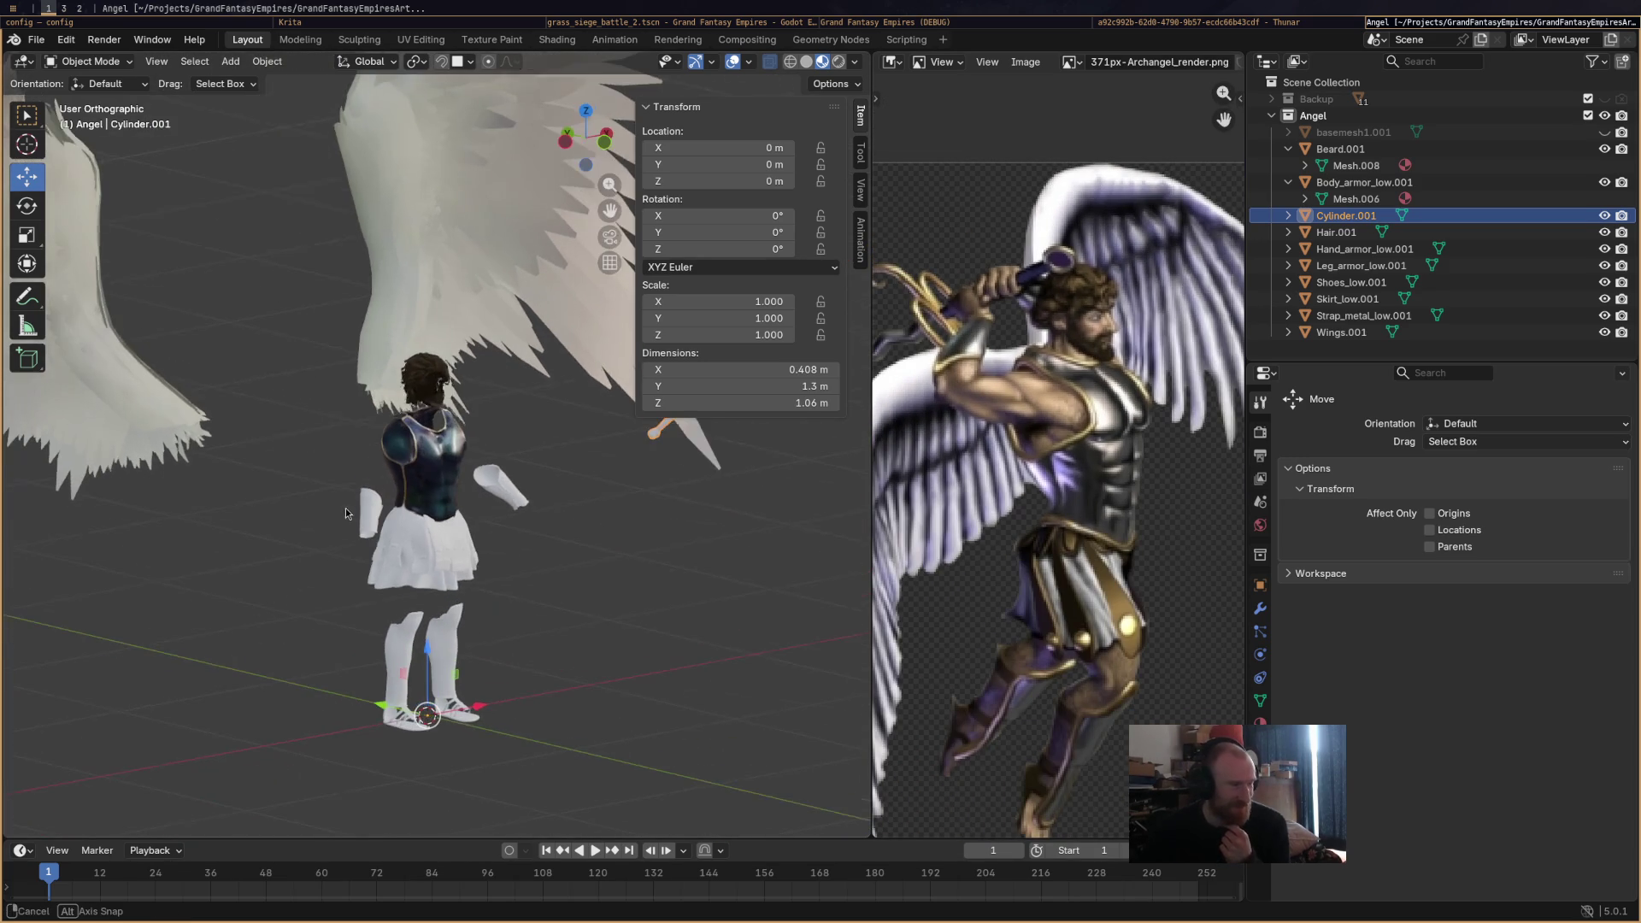
left_click(710, 23)
left_click(953, 25)
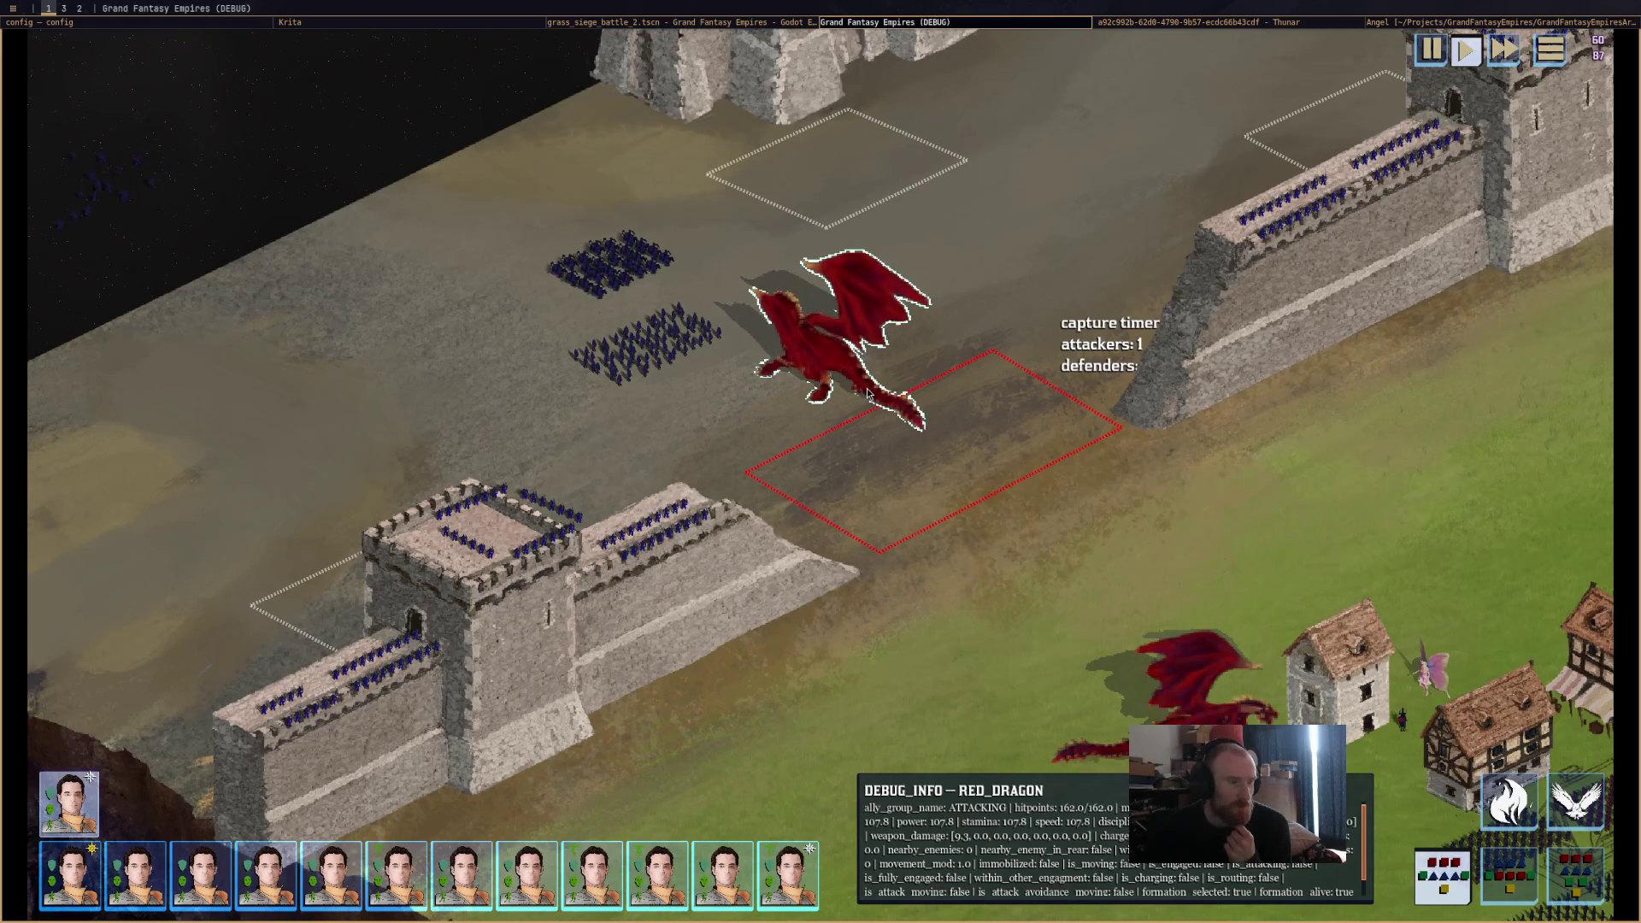
Breathe the dragon's fire on the defending cavalry, then pan the map over the village.
left_click(1508, 802)
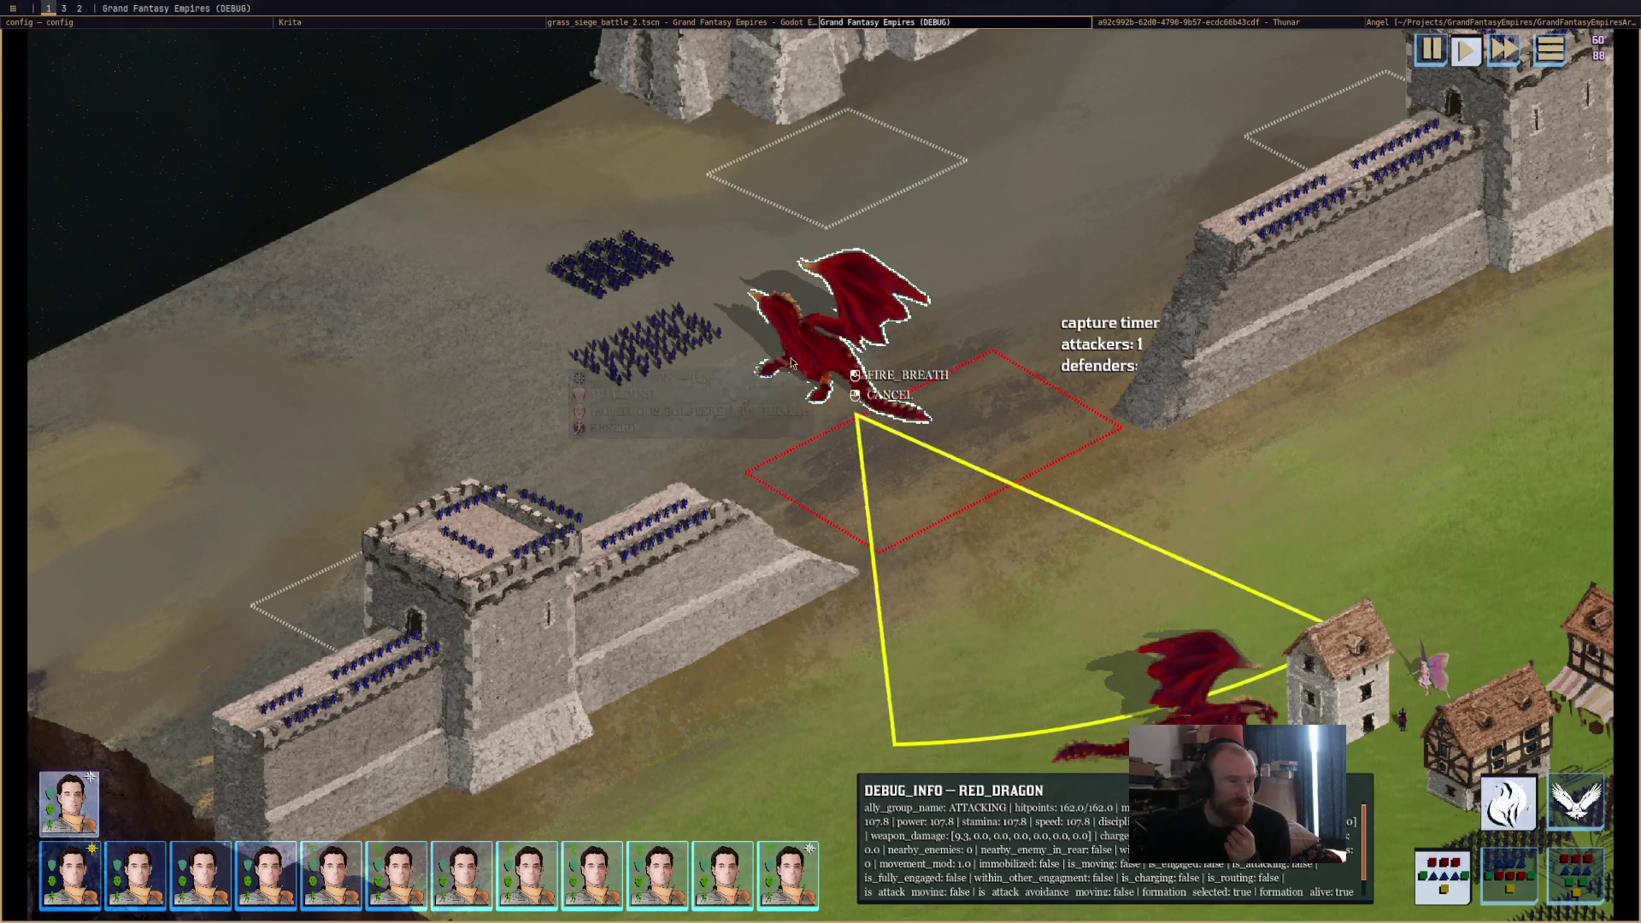
left_click(600, 339)
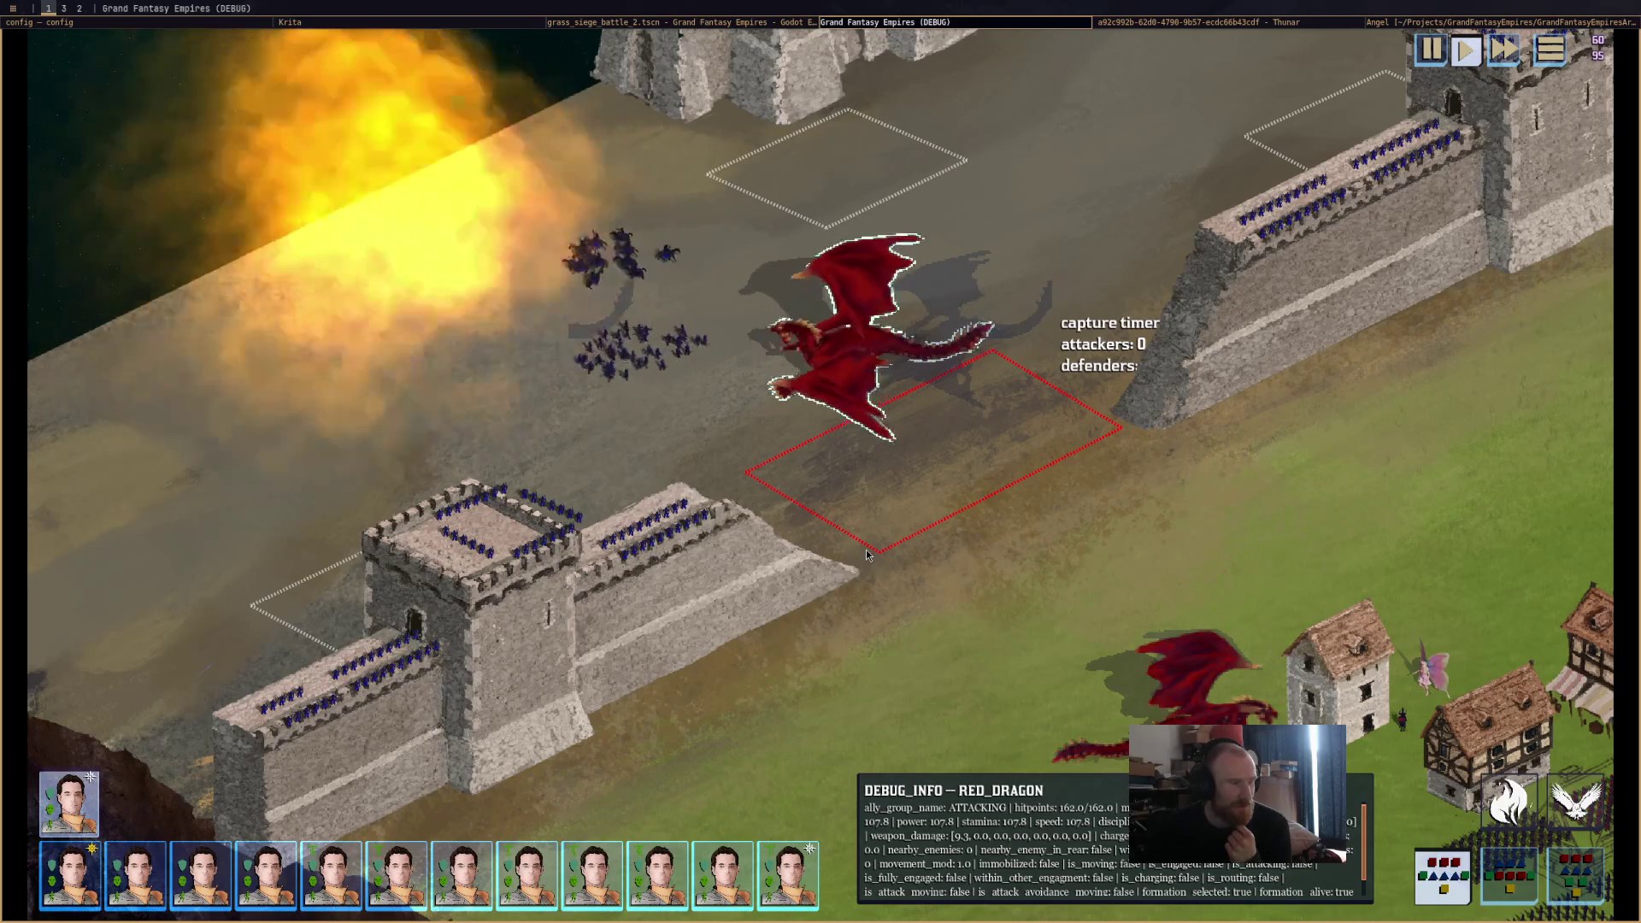
scroll(850, 516, "down", 2)
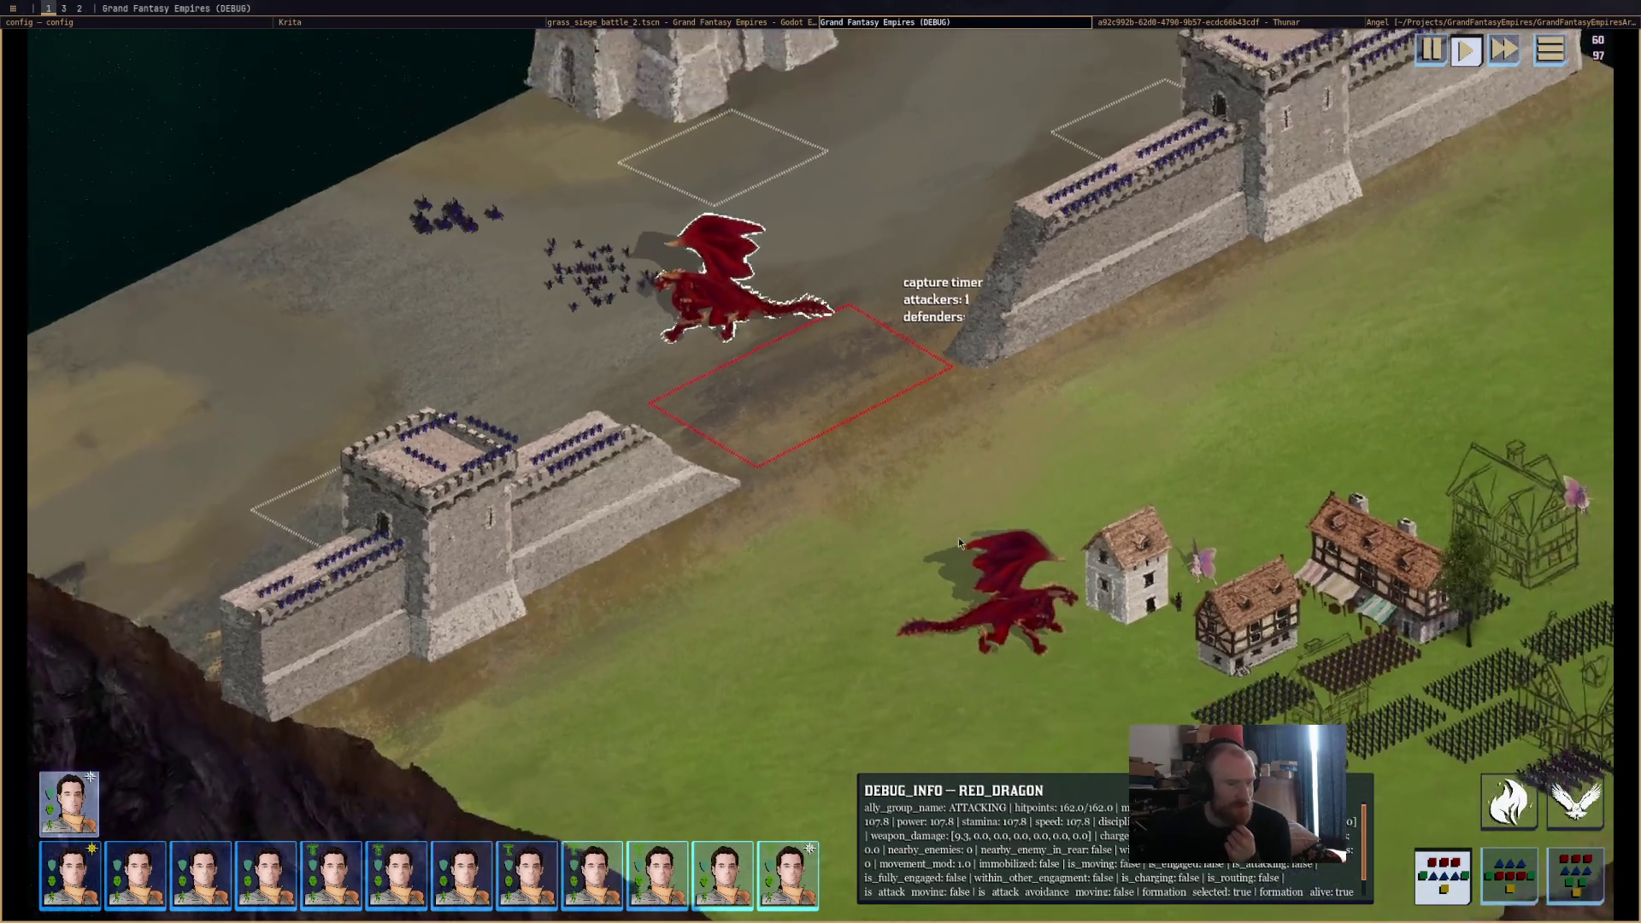
left_click_drag(959, 542, 612, 436)
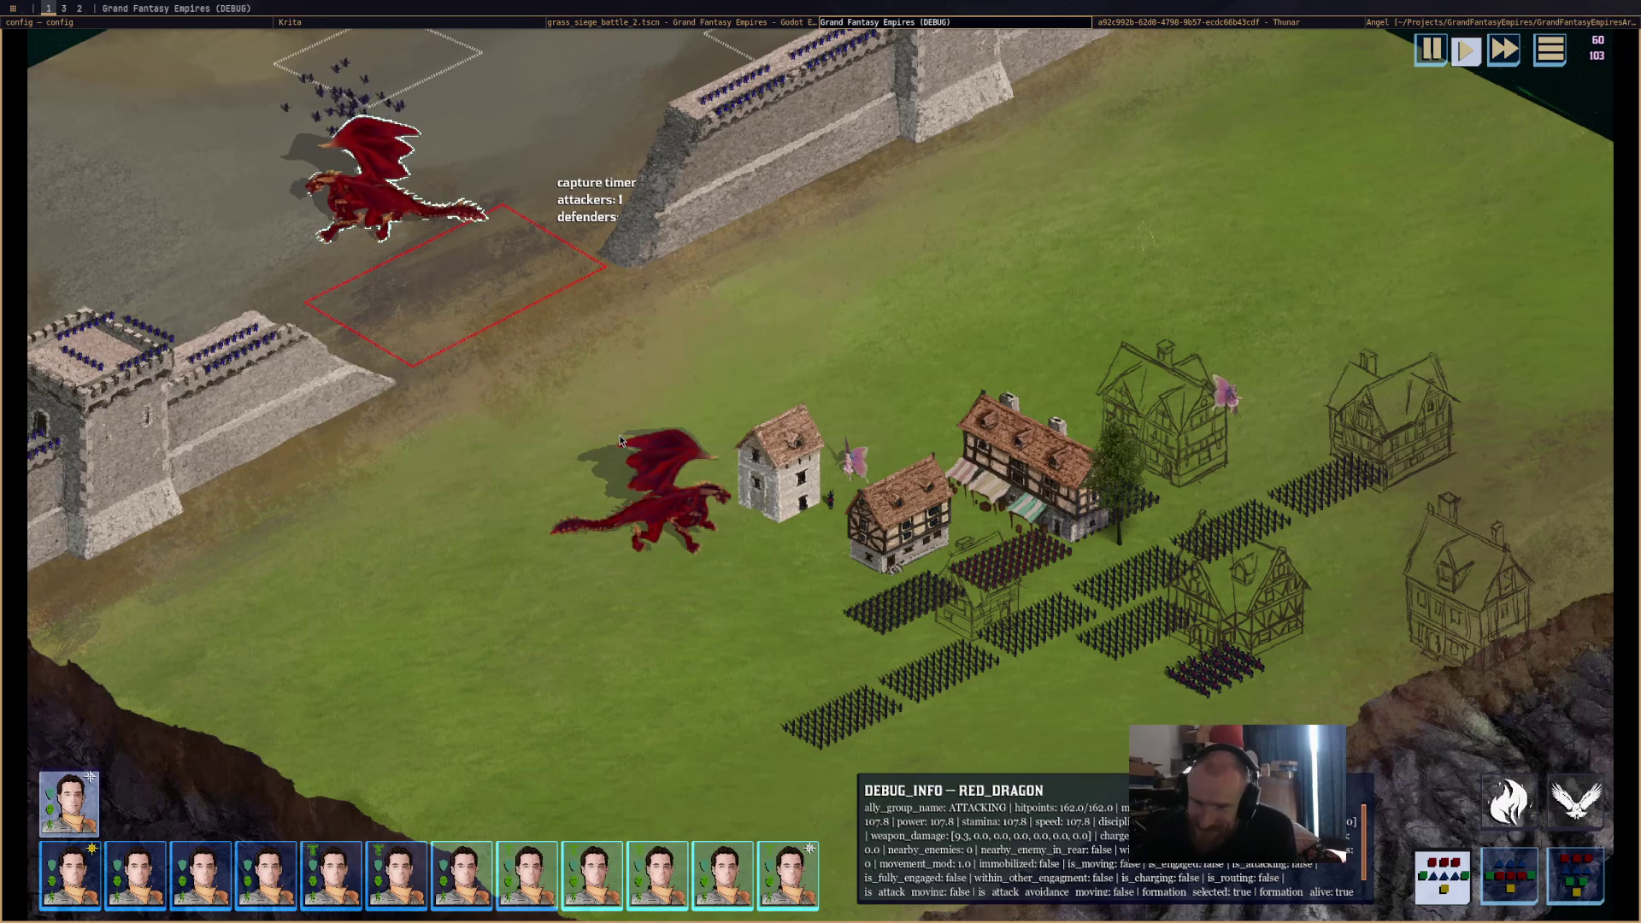
scroll(600, 483, "up", 2)
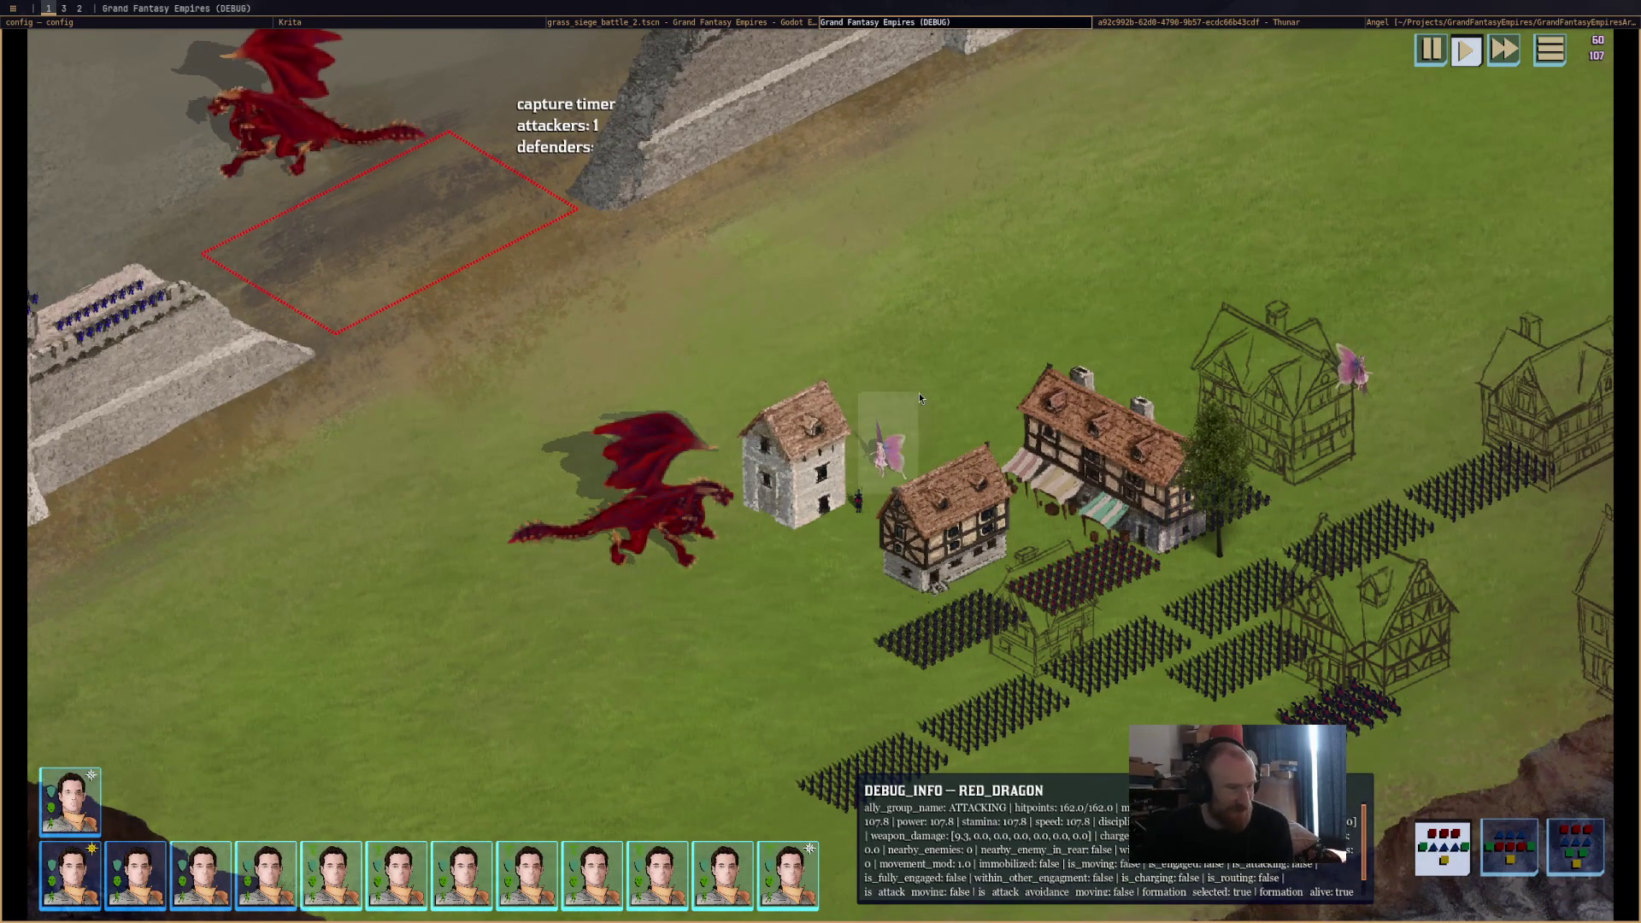
Select the Fairy Queen, pan toward the castle walls, then move to the Godot editor.
left_click(1389, 356)
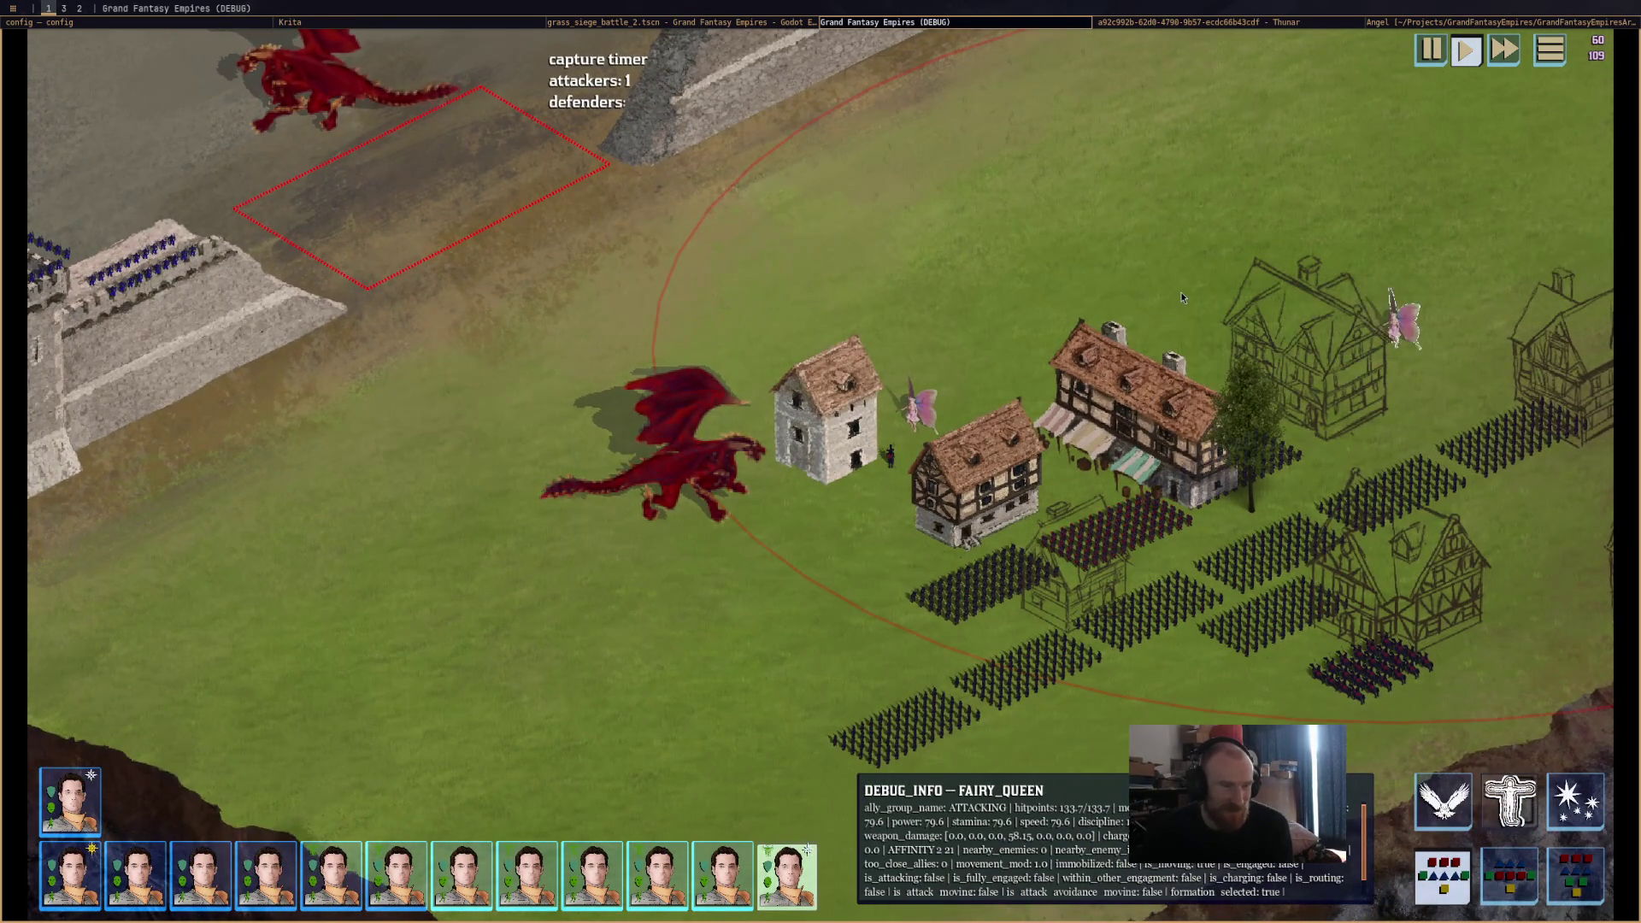
key("w")
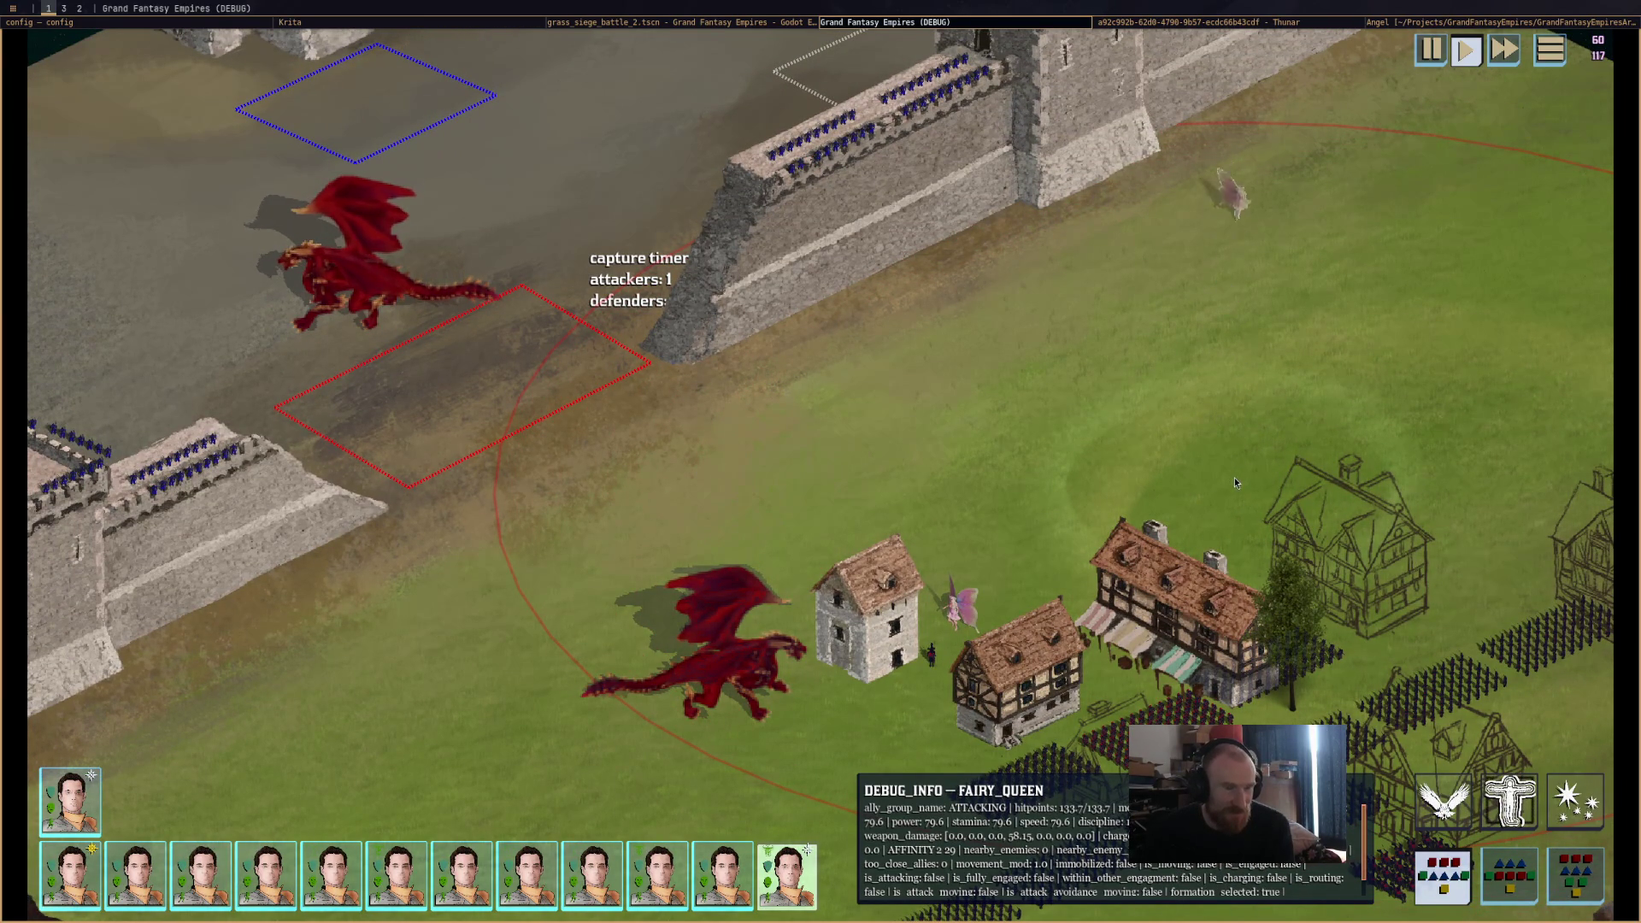
left_click_drag(955, 545, 1040, 522)
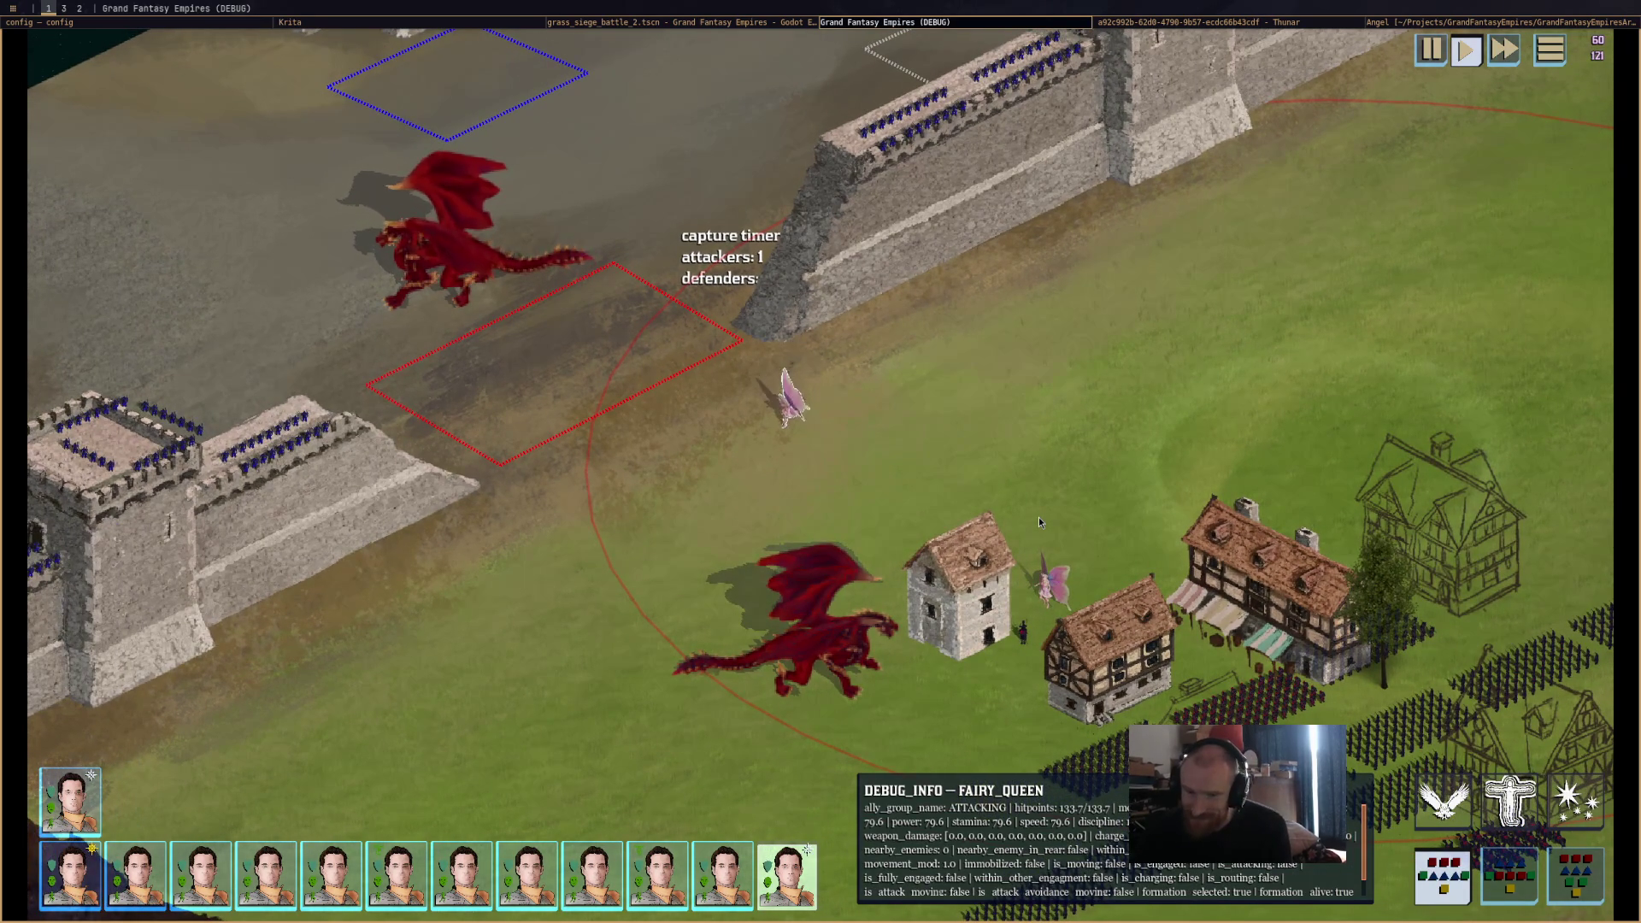
left_click(664, 26)
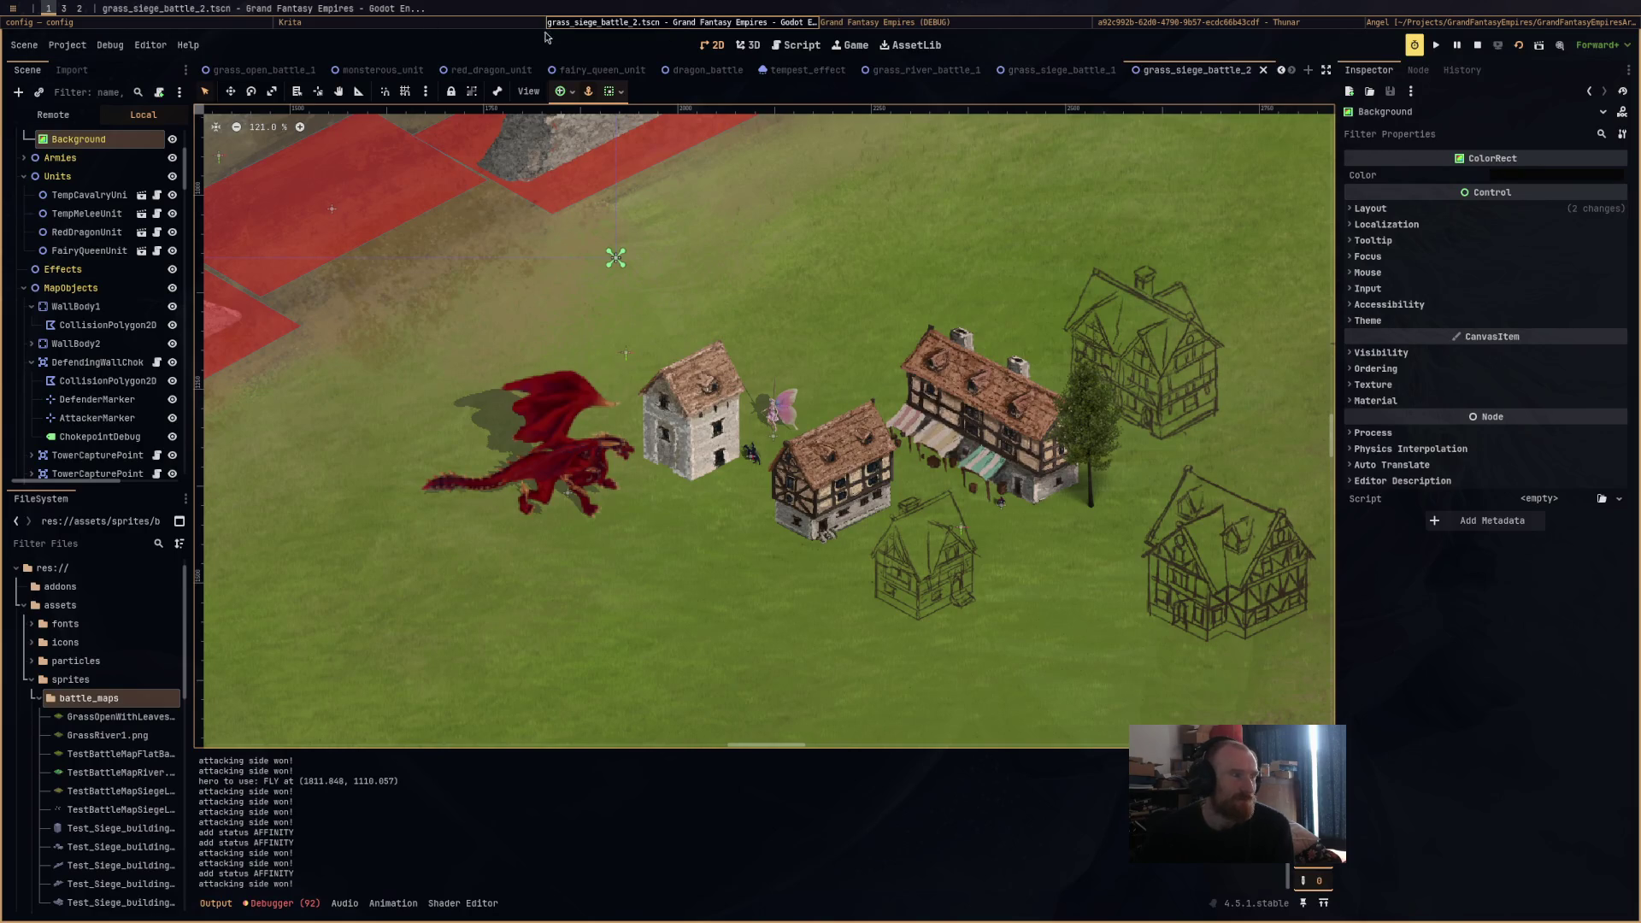
Unhide the angel's basemesh1.001 body in the Blender outliner.
left_click(1456, 24)
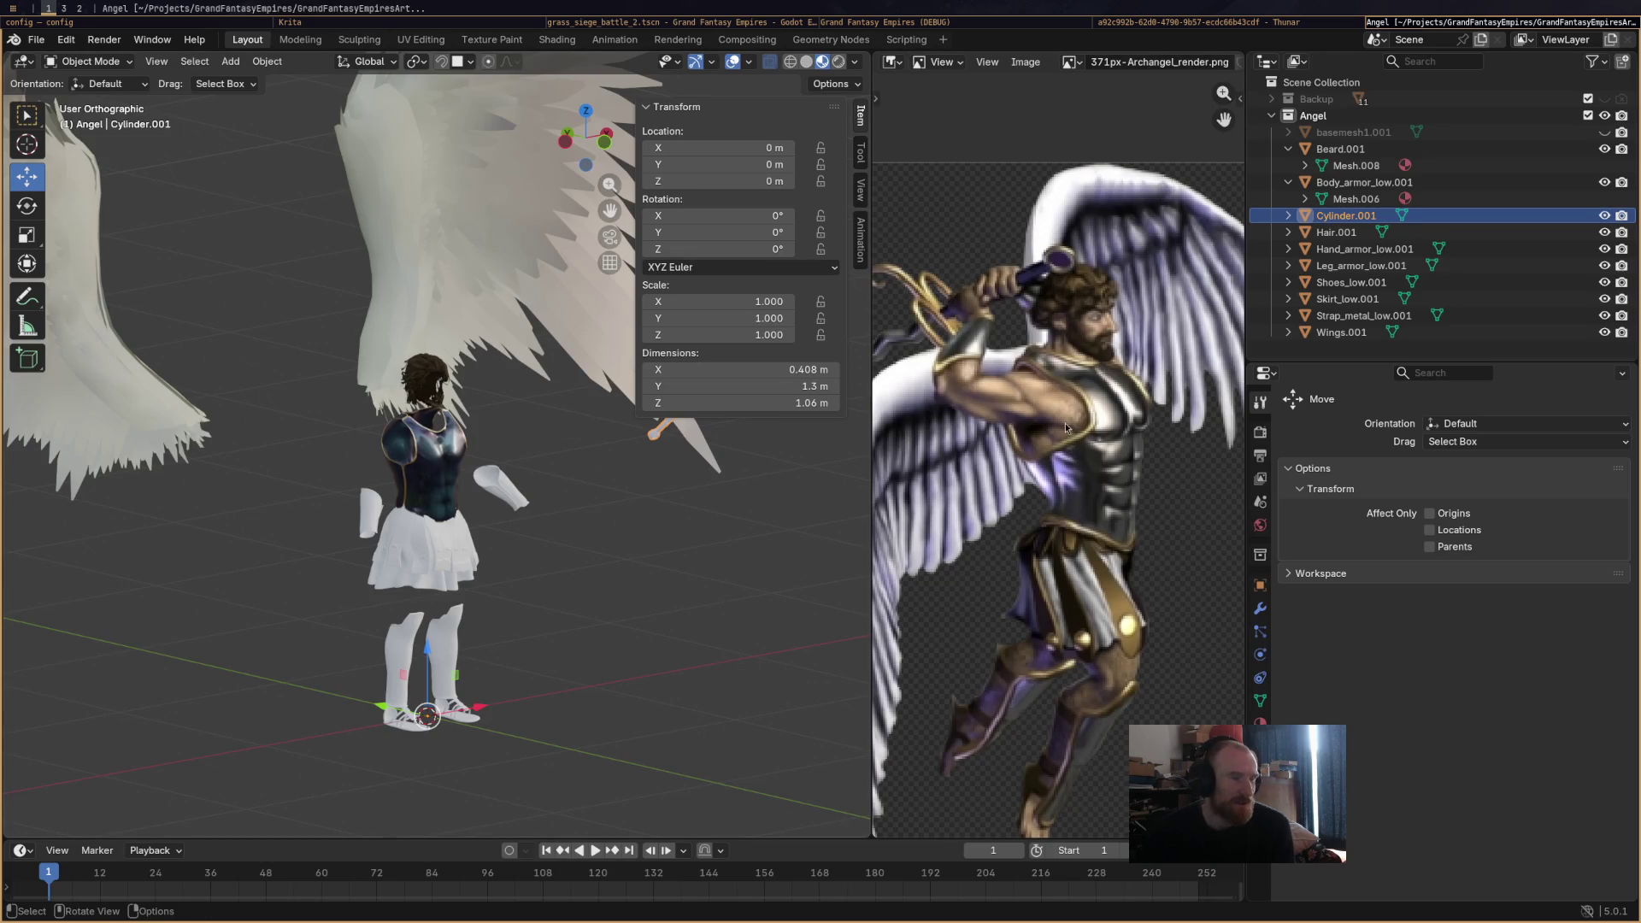
mouse_move(547, 573)
left_mouse_down()
mouse_move(342, 538)
mouse_move(358, 539)
left_mouse_up()
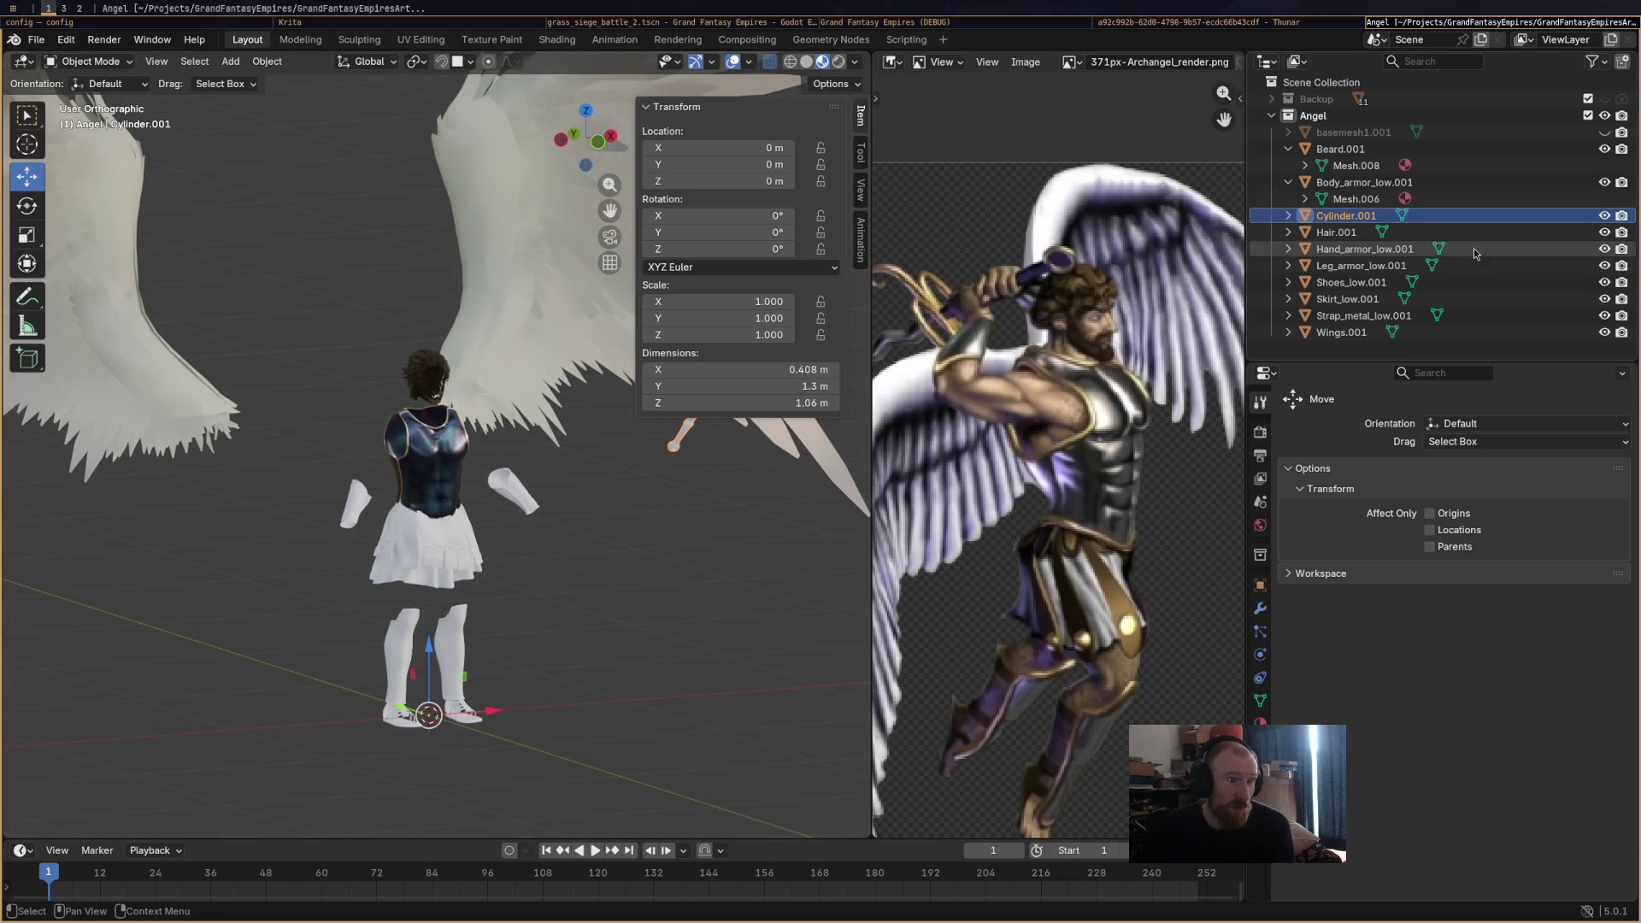
left_click(1605, 132)
Orbit around the angel to inspect the restored body, then save Angel.blend.
left_click_drag(581, 479, 392, 474)
scroll(392, 474, "up", 5)
scroll(367, 441, "down", 1)
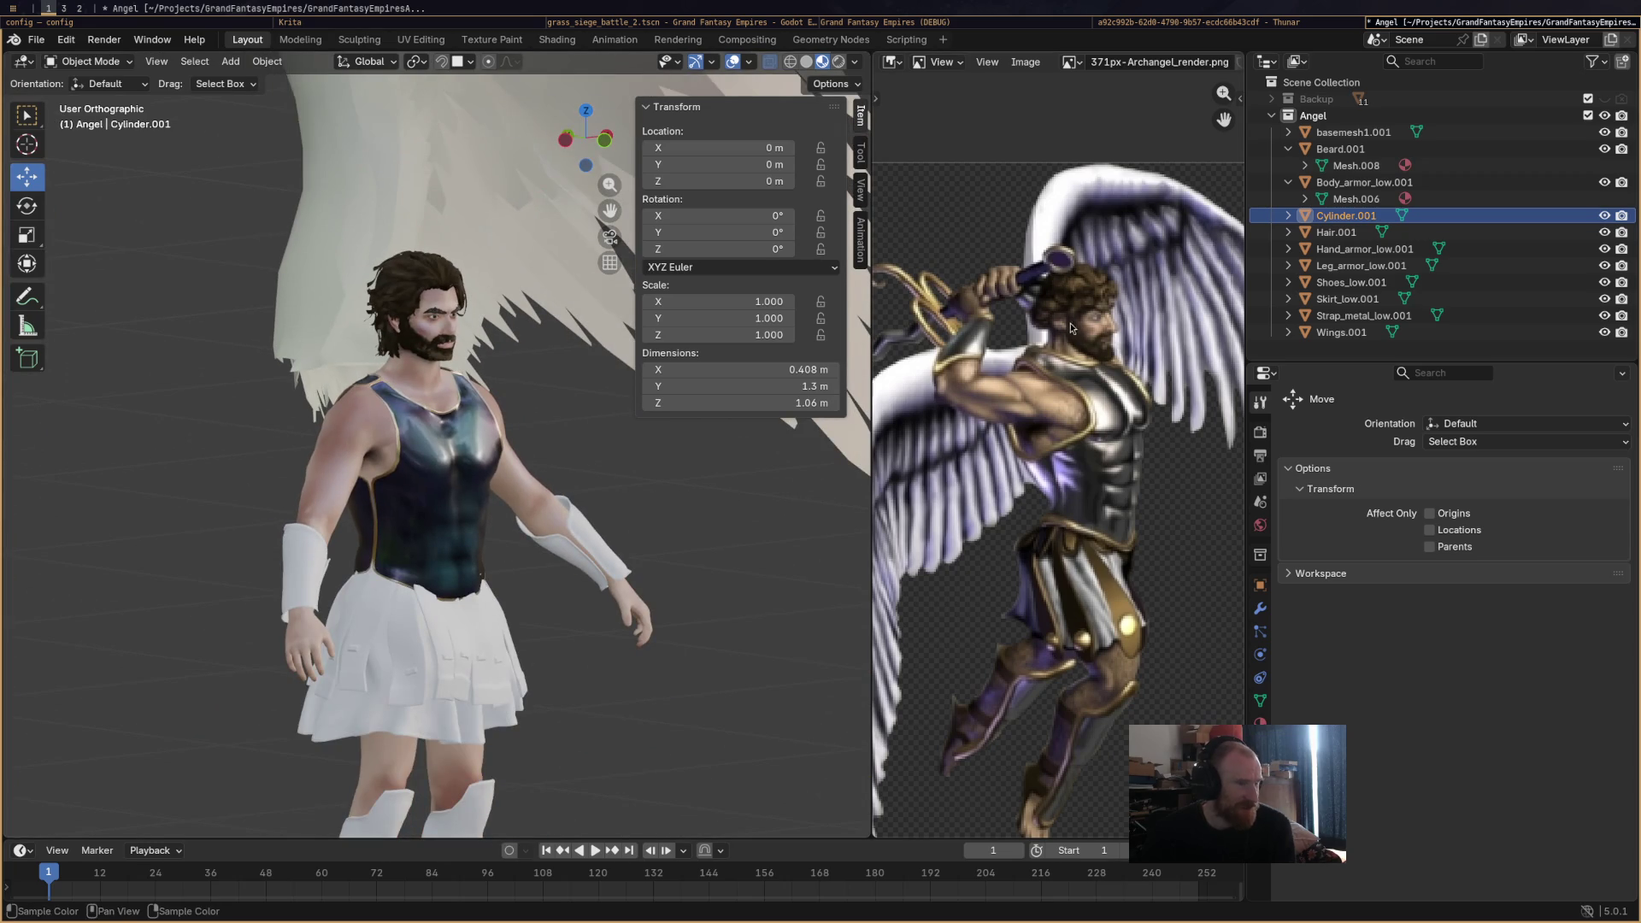
left_click_drag(504, 399, 540, 381)
scroll(469, 357, "up", 6)
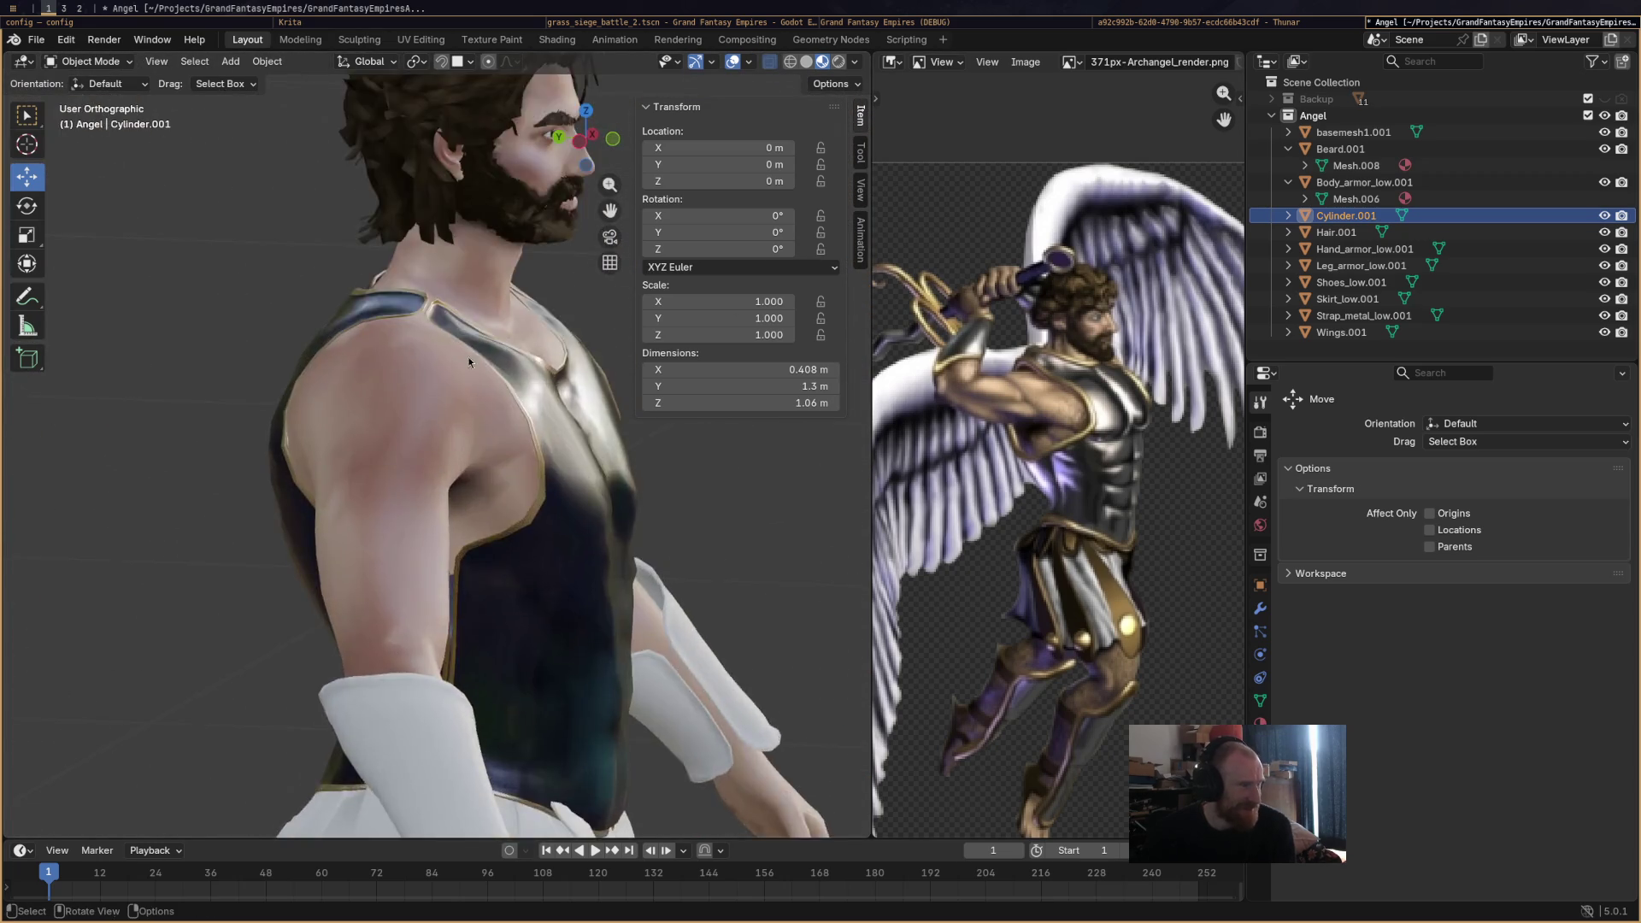
scroll(468, 338, "down", 6)
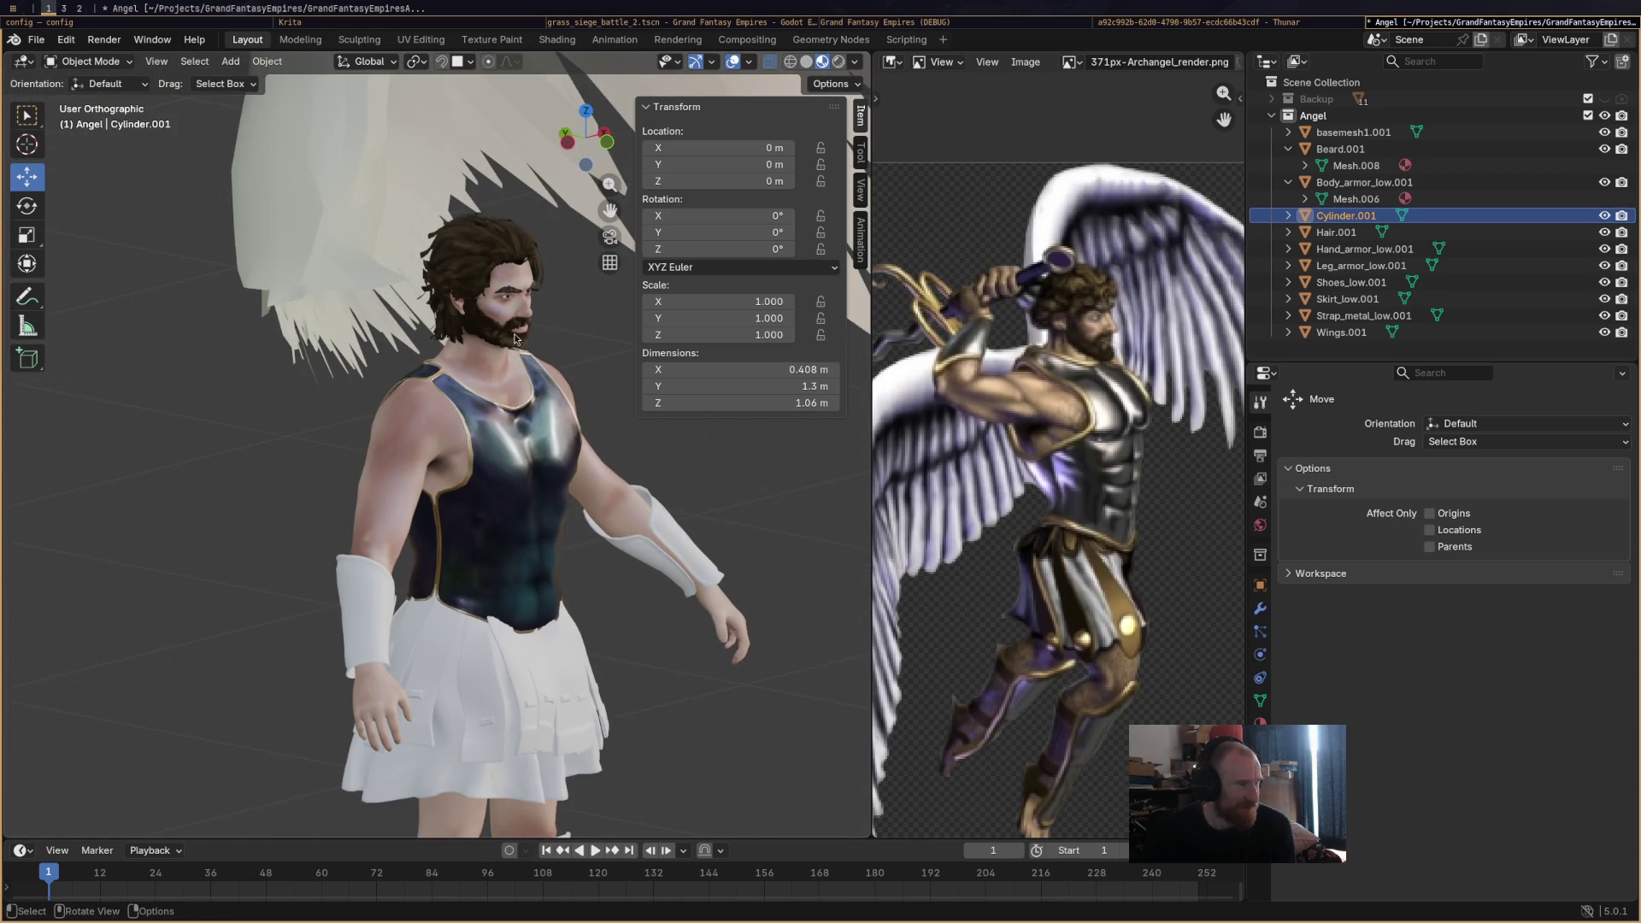
mouse_move(517, 336)
left_mouse_down()
mouse_move(539, 351)
mouse_move(530, 382)
left_mouse_up()
scroll(530, 381, "down", 4)
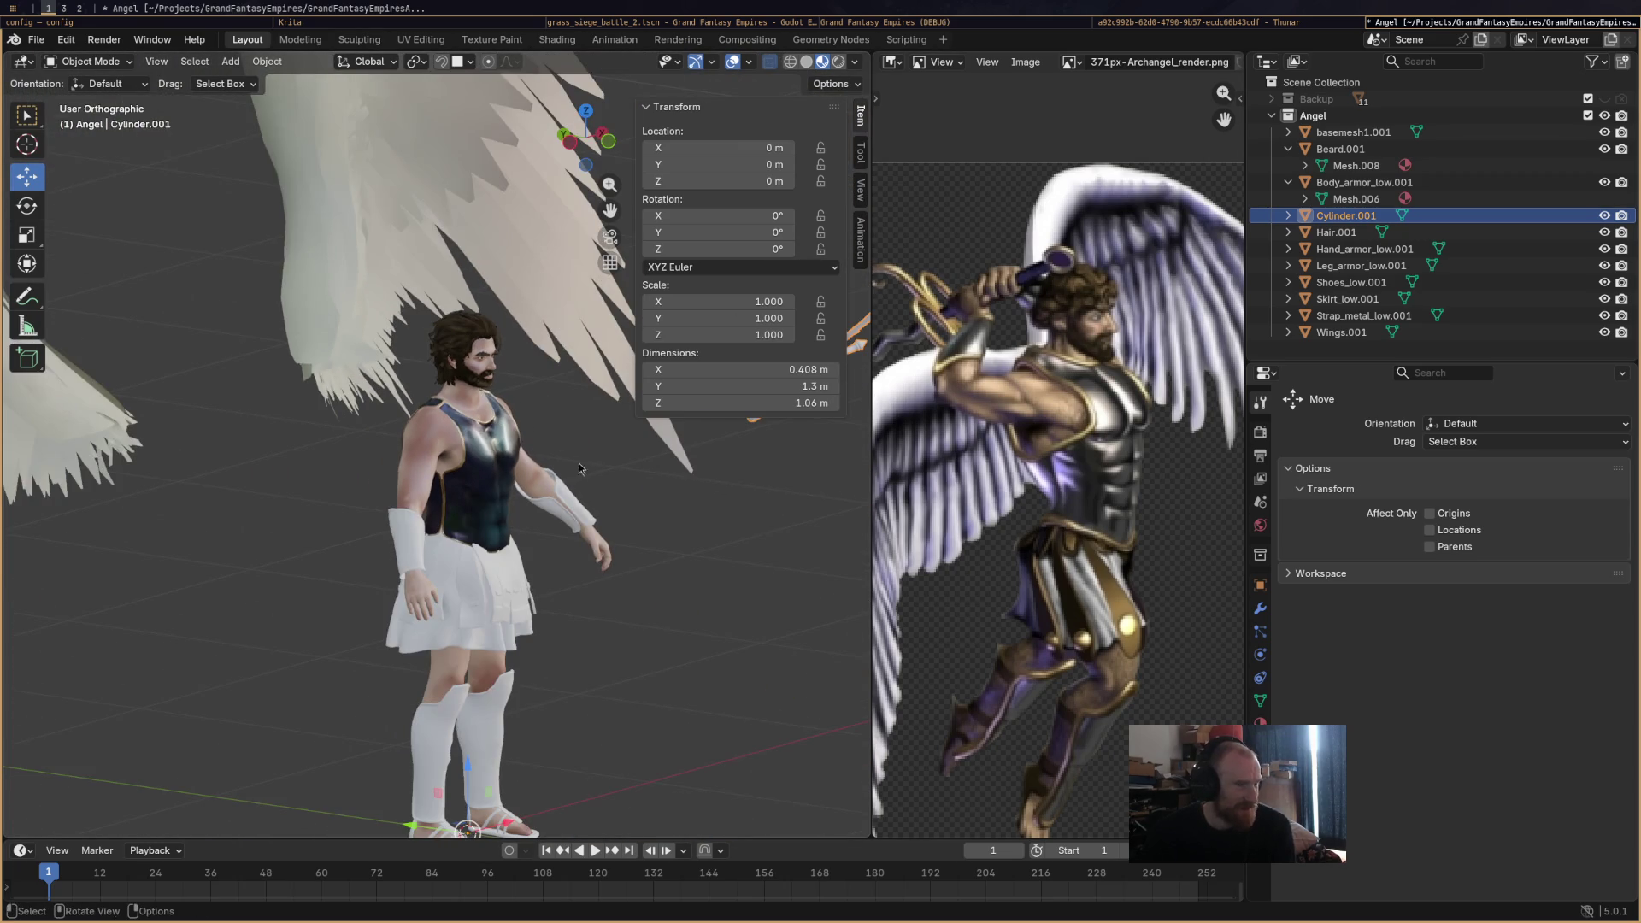
left_click_drag(578, 516, 507, 499)
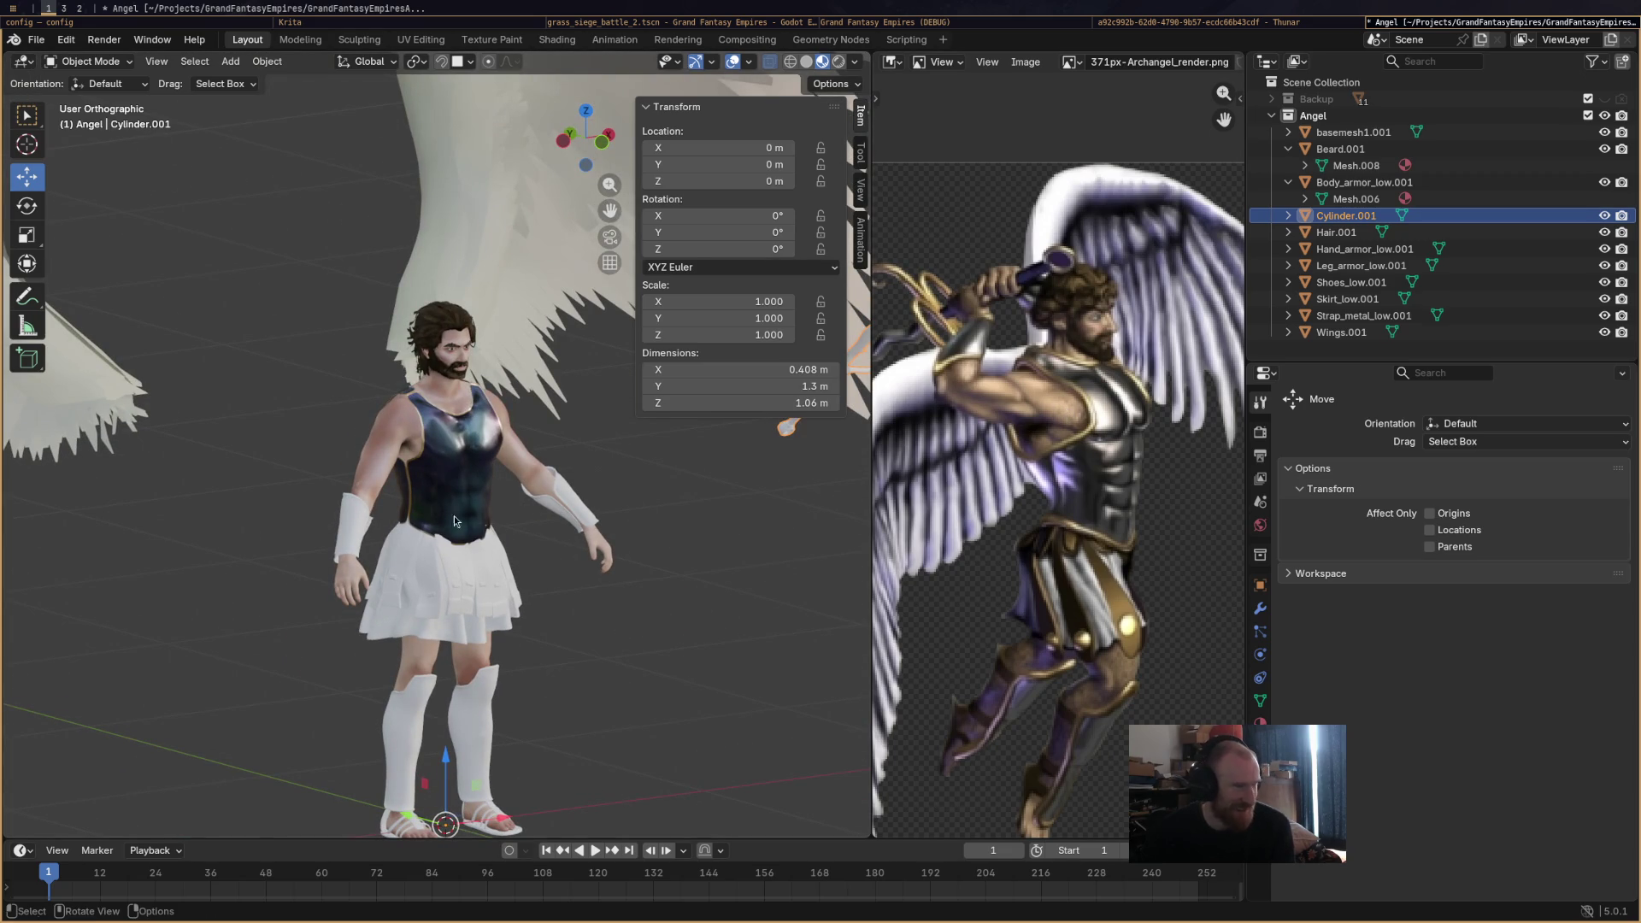
scroll(418, 461, "up", 4)
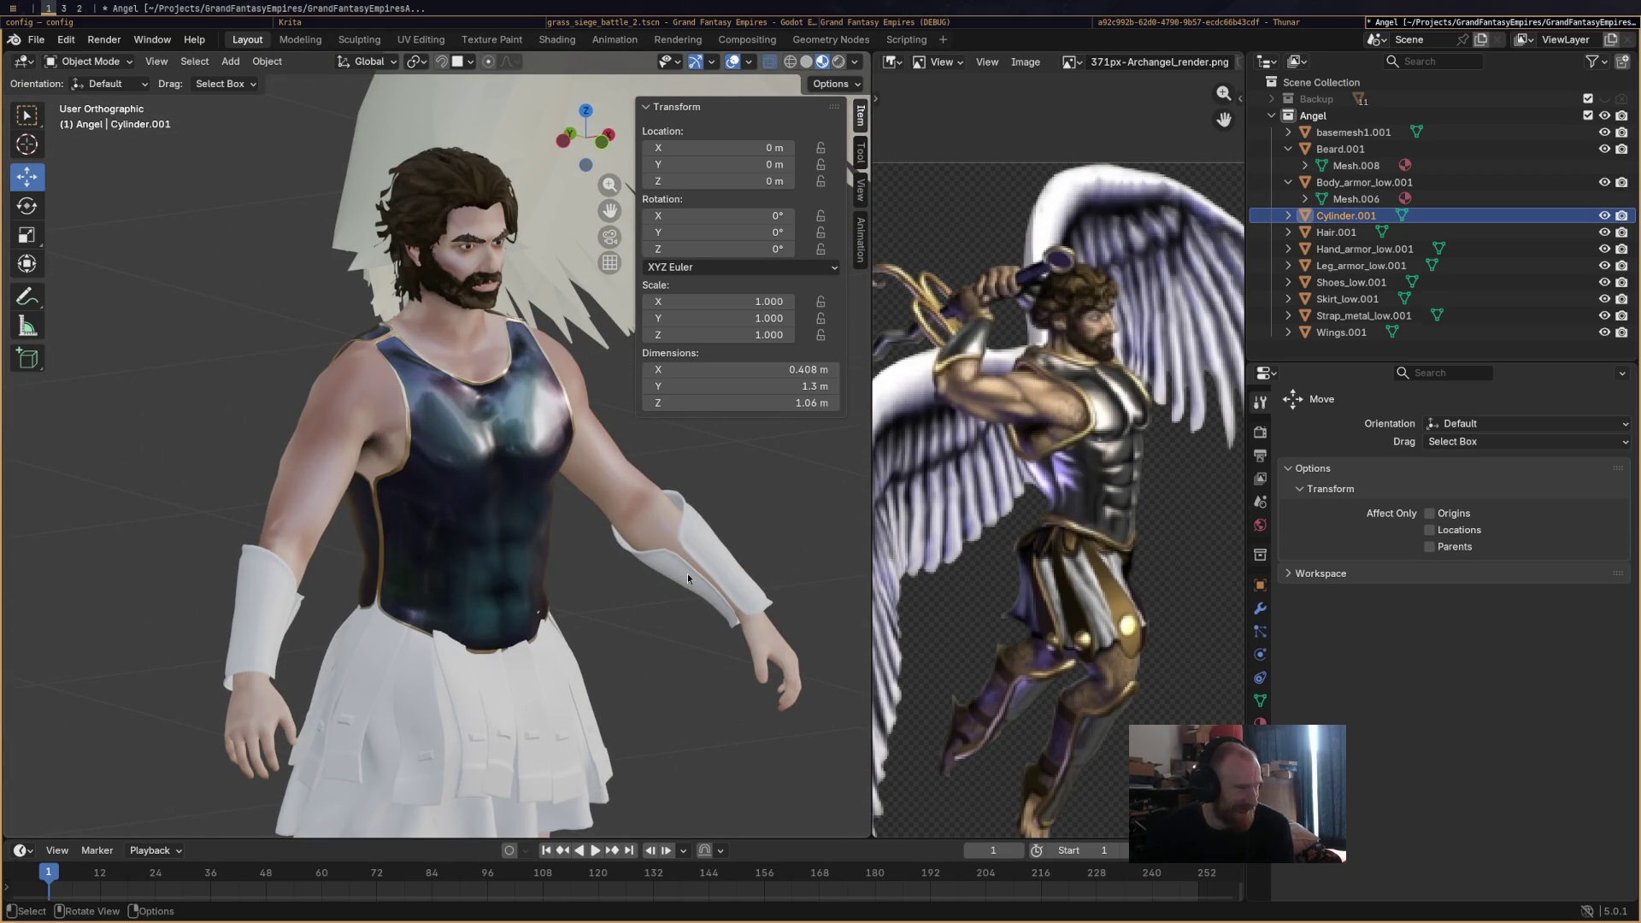
scroll(688, 578, "down", 8)
mouse_move(540, 573)
left_mouse_down()
mouse_move(622, 583)
mouse_move(599, 571)
left_mouse_up()
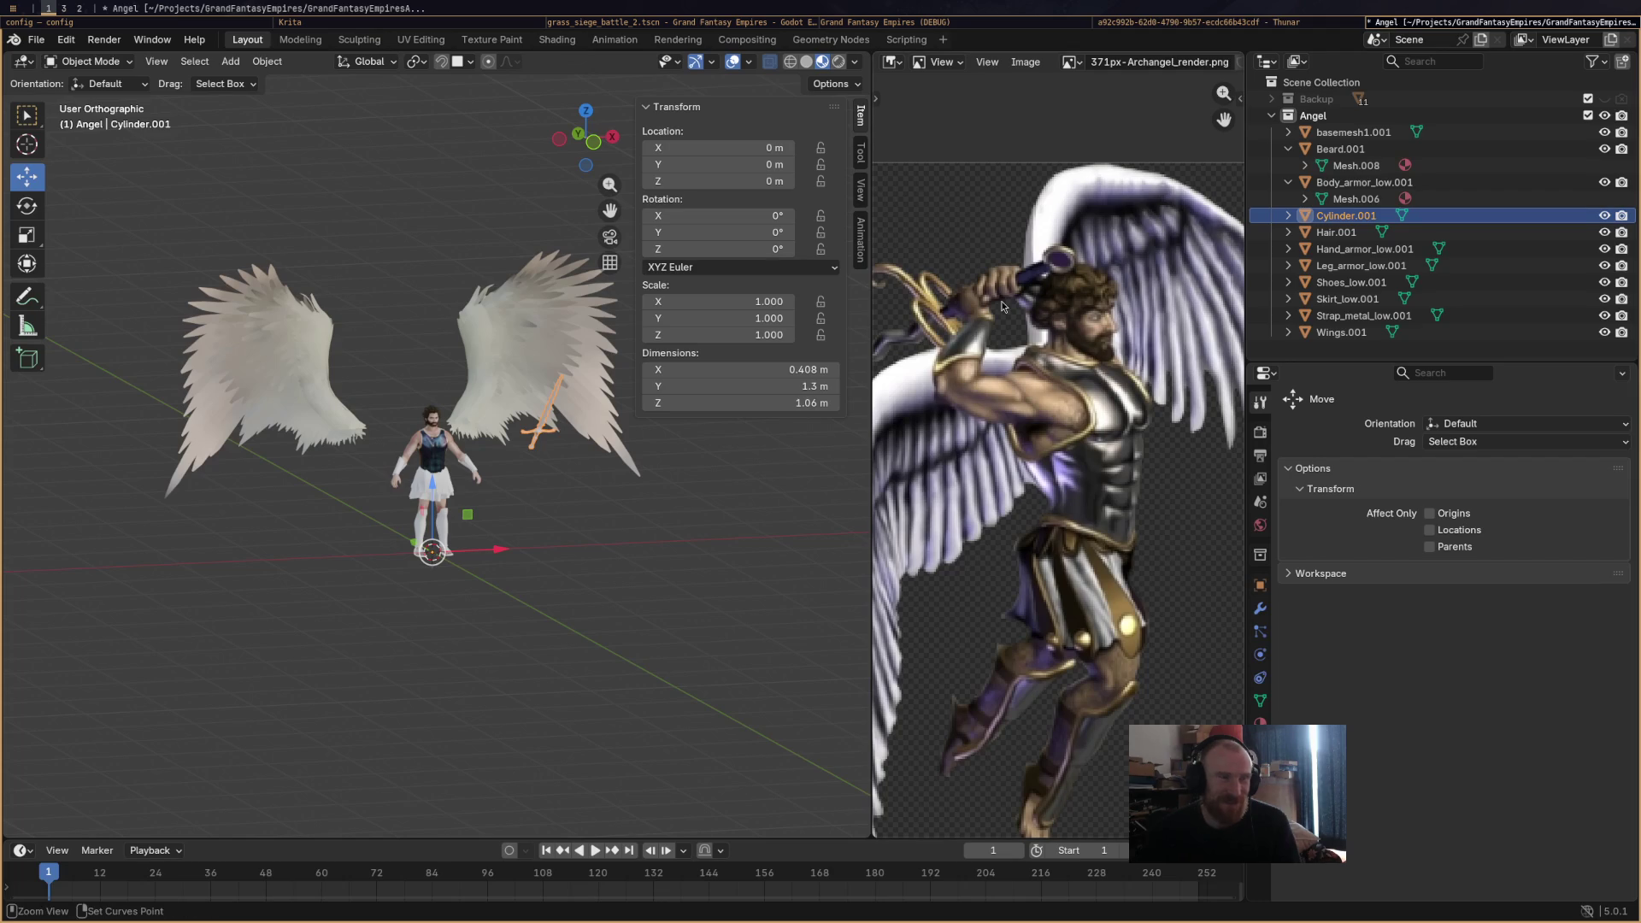
key("ctrl+s")
Widen Blender's 3D view over the reference image and collapse the Item sidebar.
left_click(947, 23)
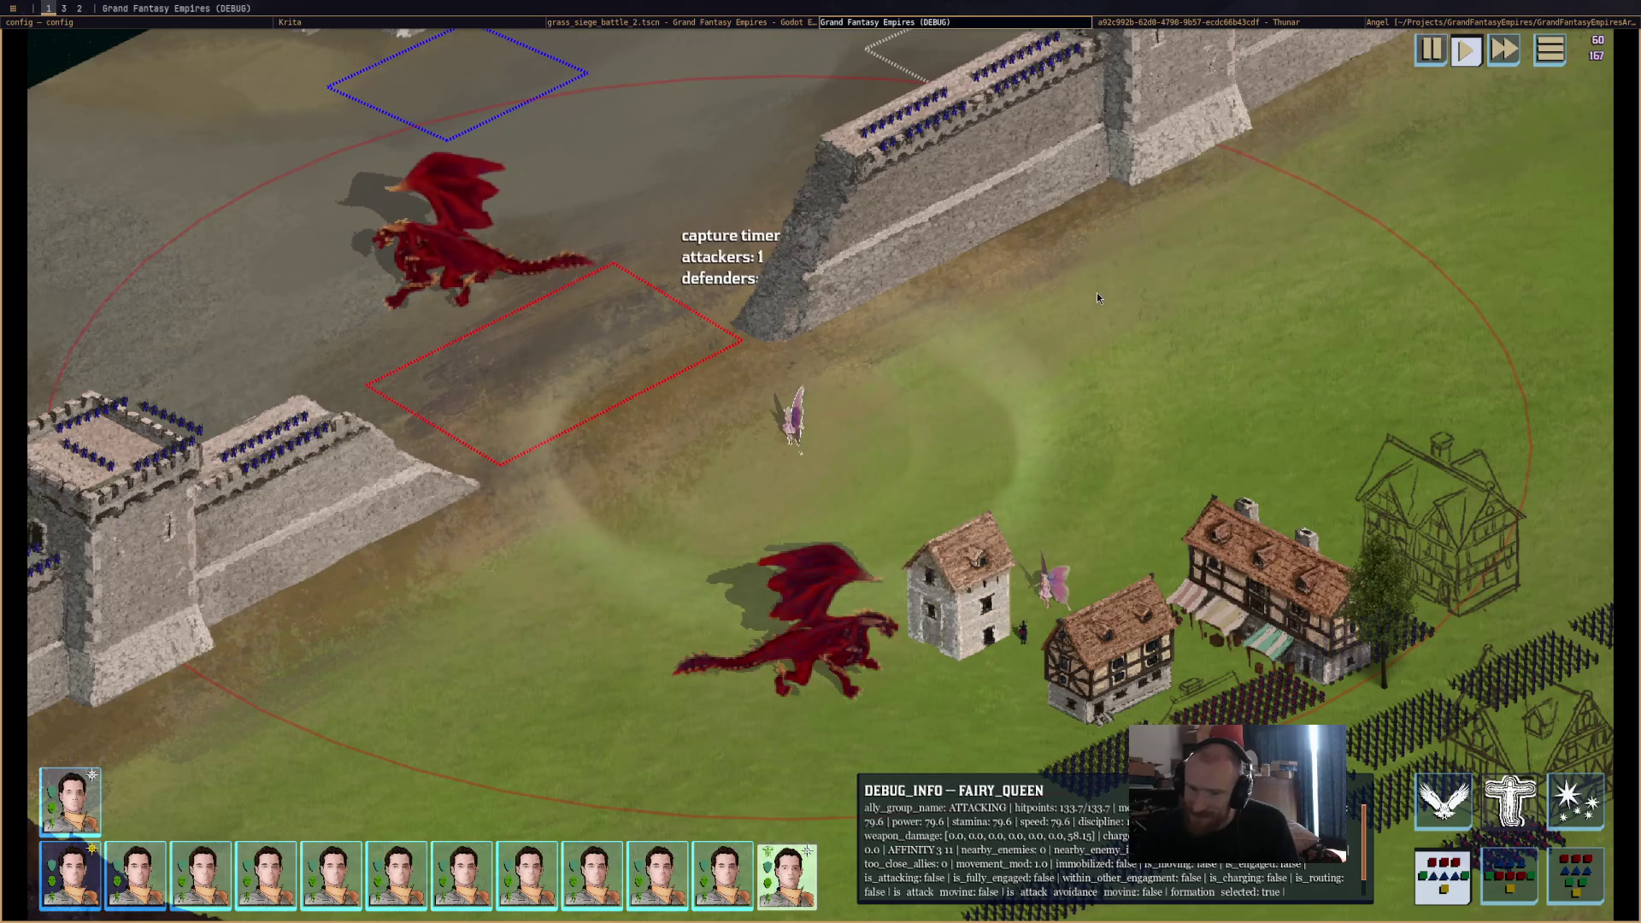
left_click(1448, 26)
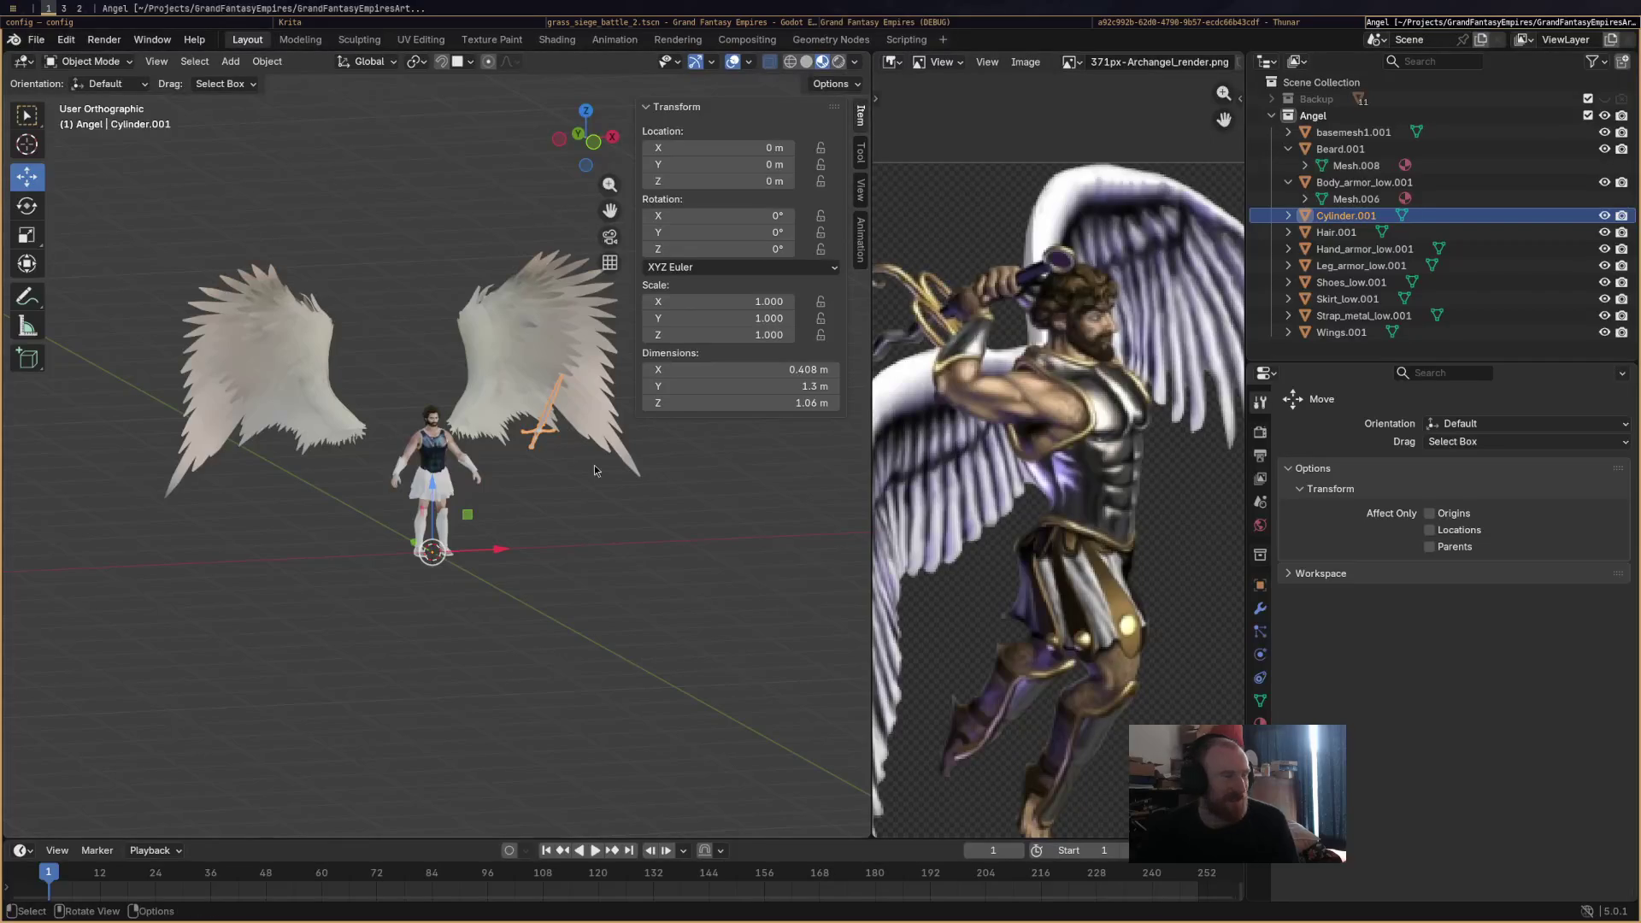
scroll(484, 525, "up", 4)
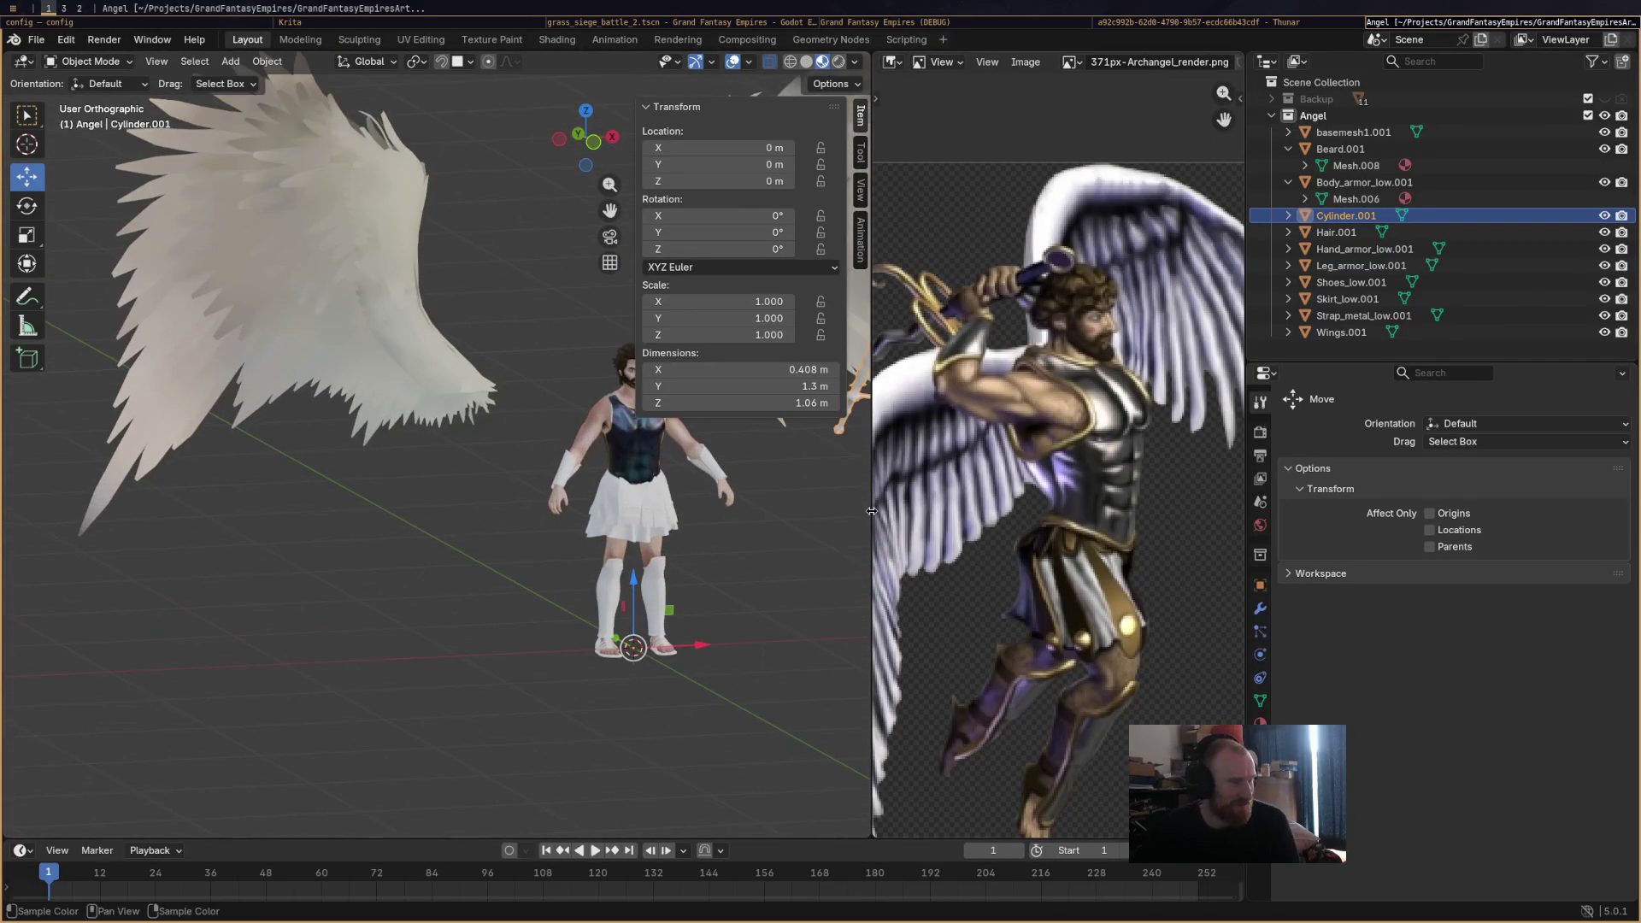
mouse_move(893, 509)
left_mouse_down()
mouse_move(1094, 214)
mouse_move(1102, 137)
left_mouse_up()
left_click(1082, 118)
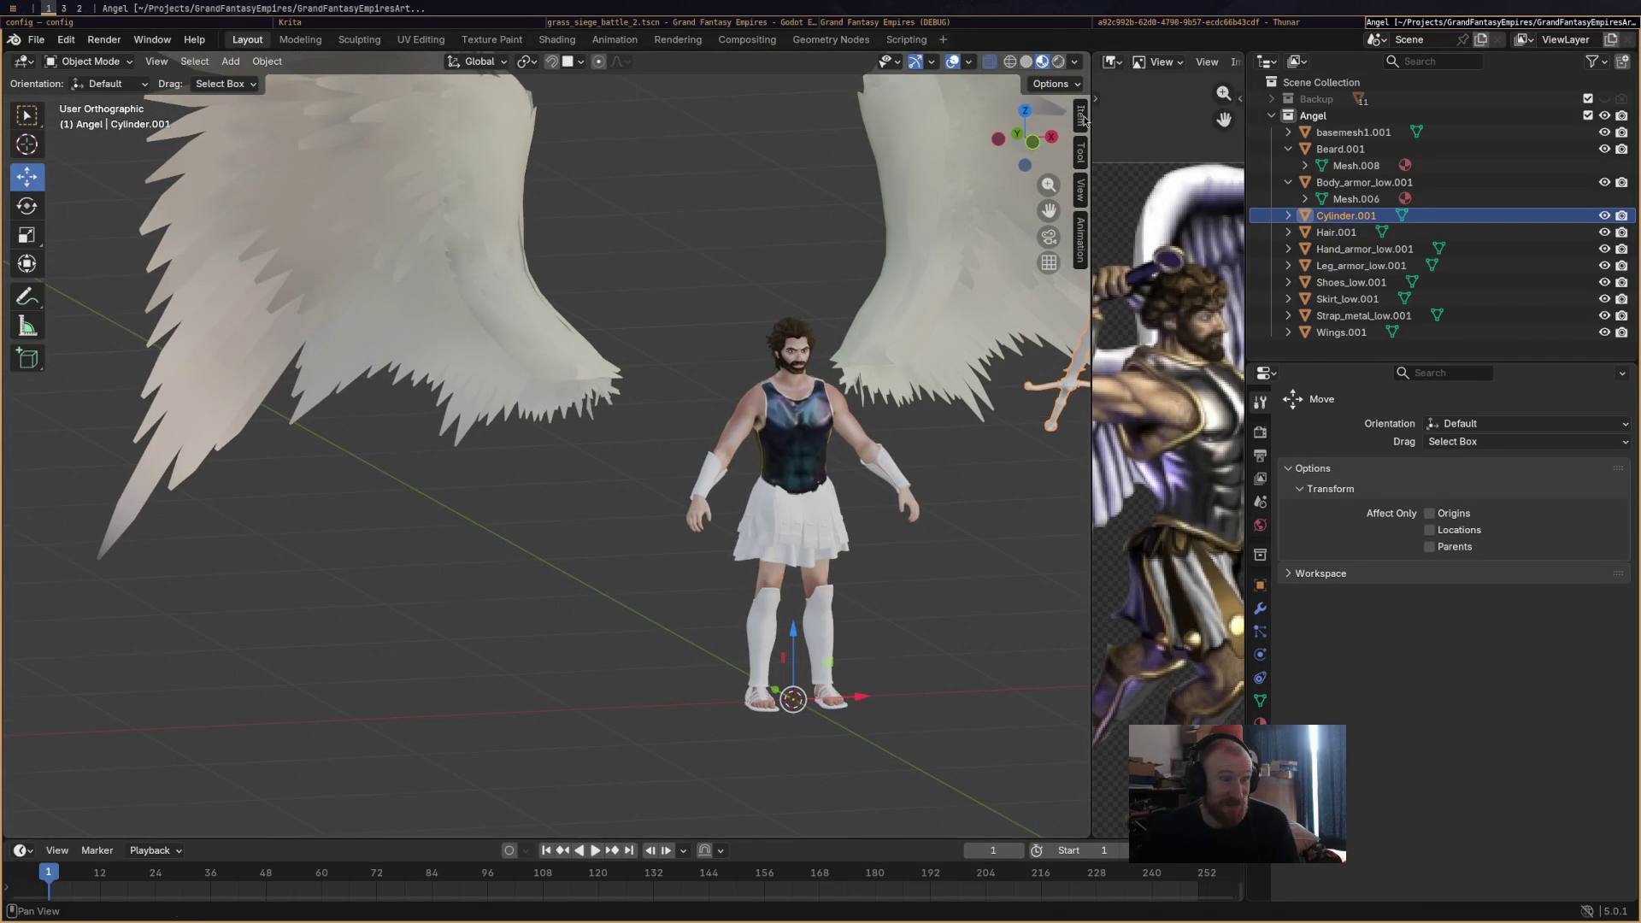
scroll(686, 496, "up", 5)
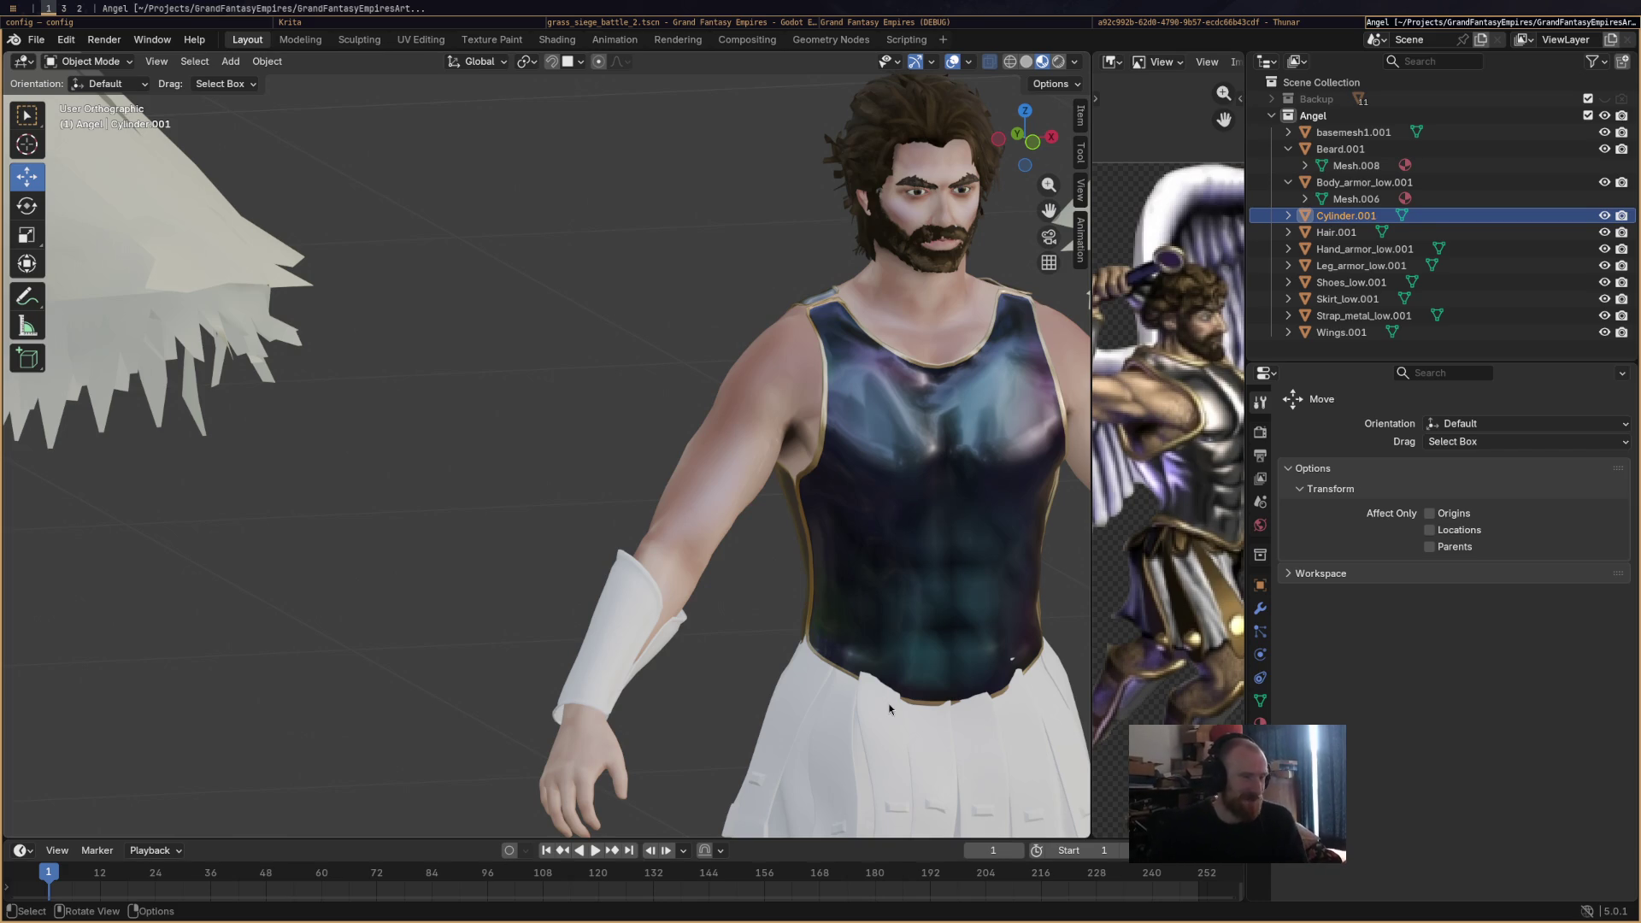
Select the Hand_armor_low.001 bracer, toggle Edit Mode, then enter Vertex Paint mode.
left_click(625, 630)
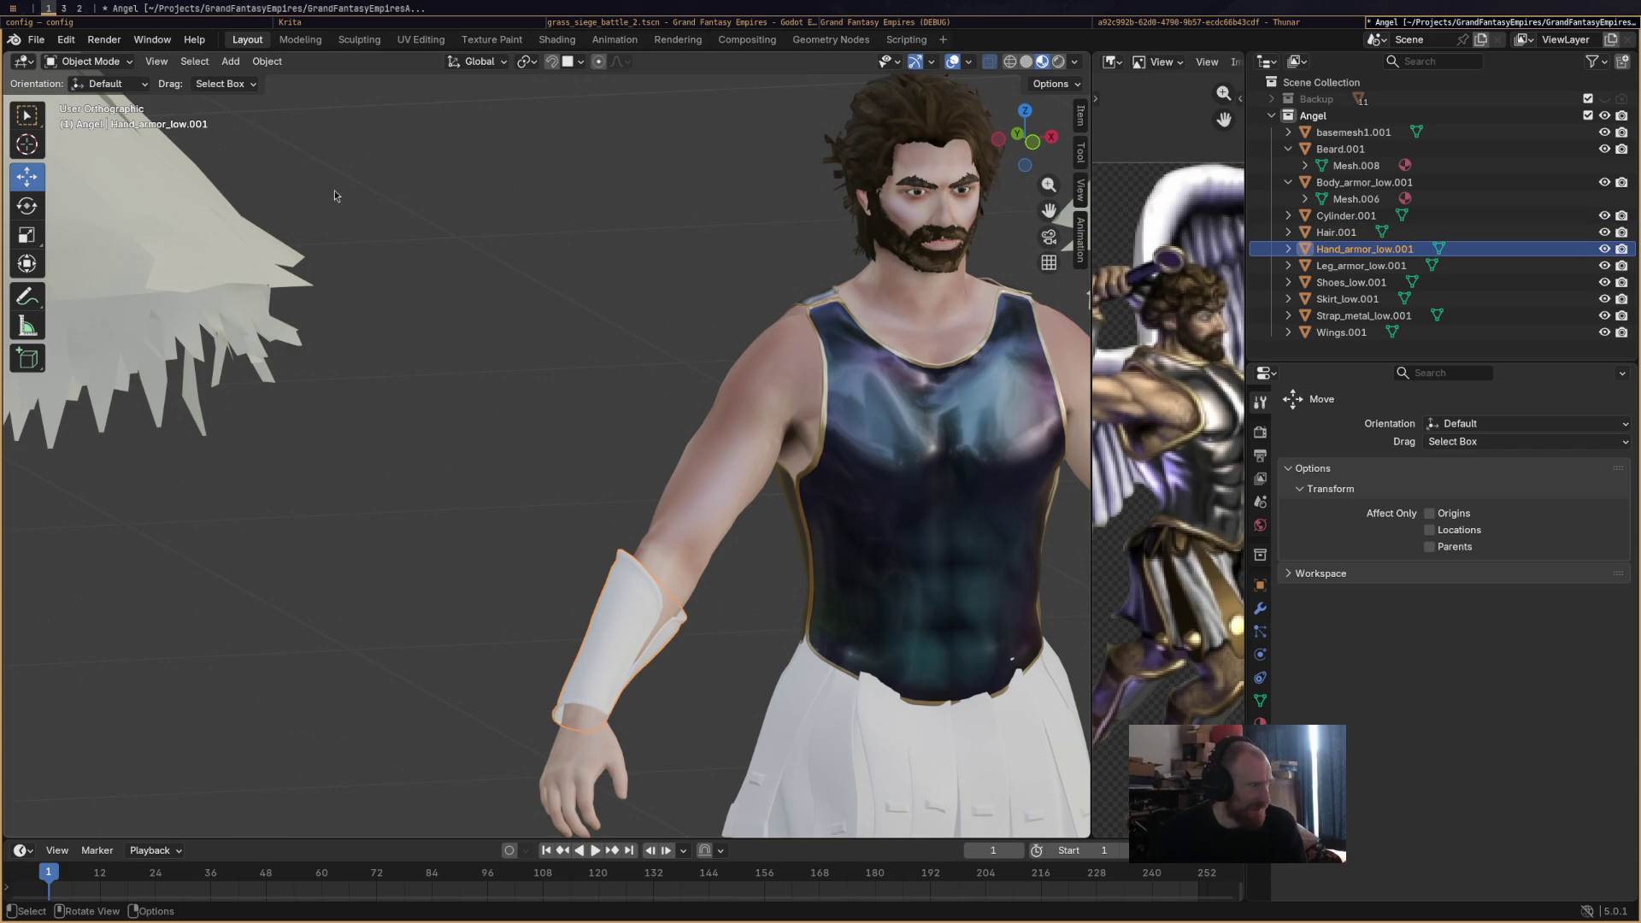
left_click(126, 68)
left_click(85, 98)
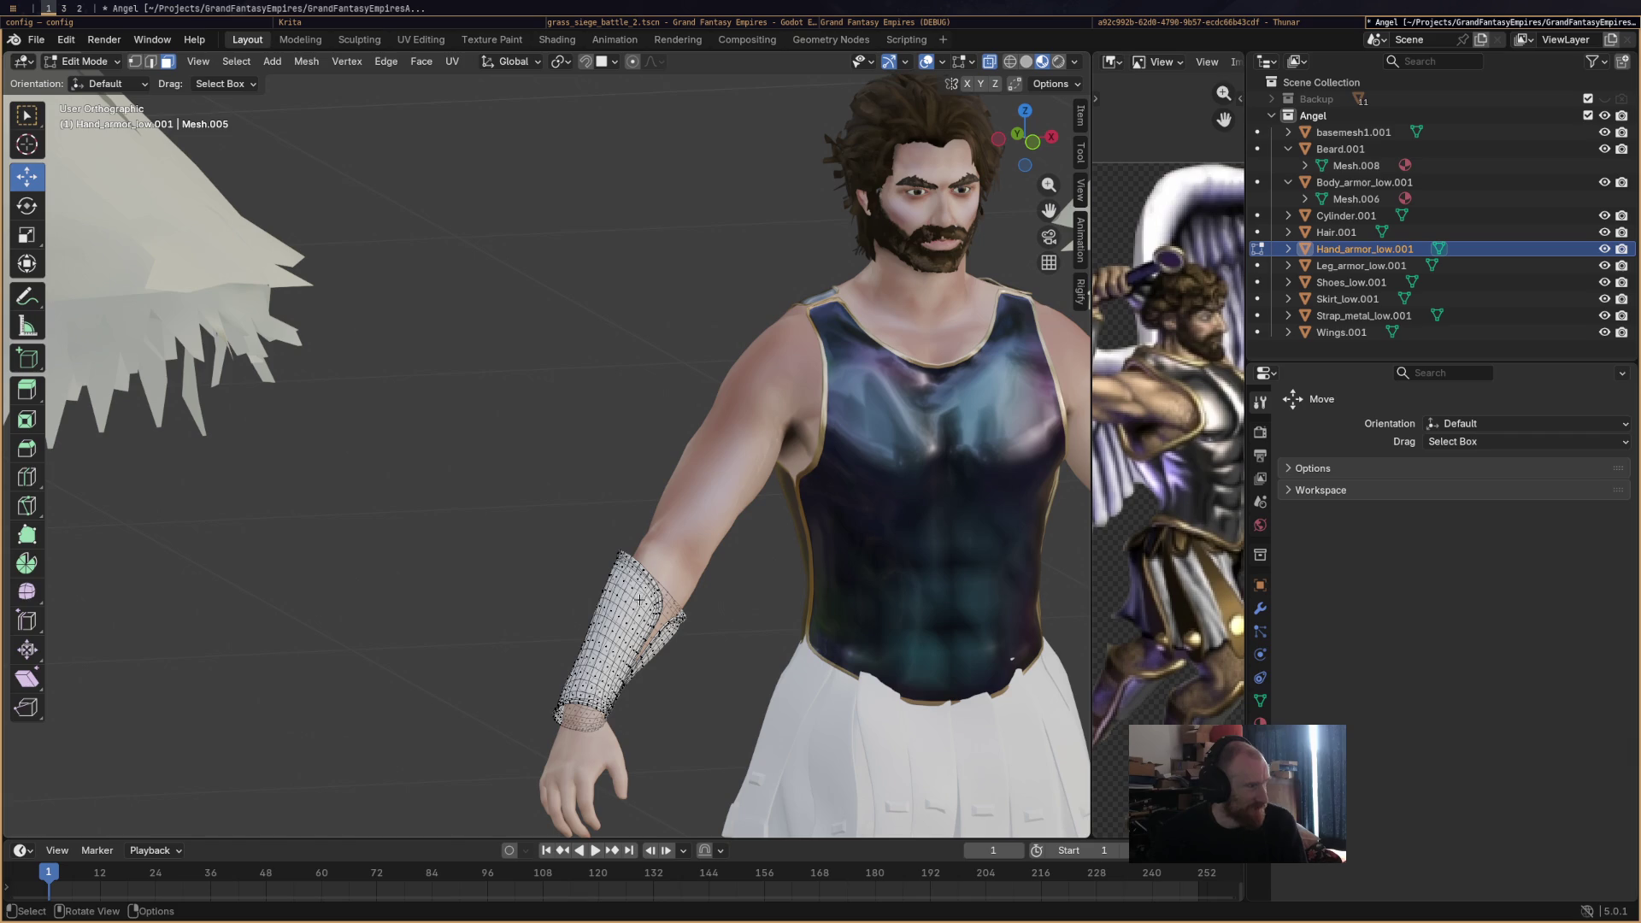
left_click(85, 61)
left_click(81, 80)
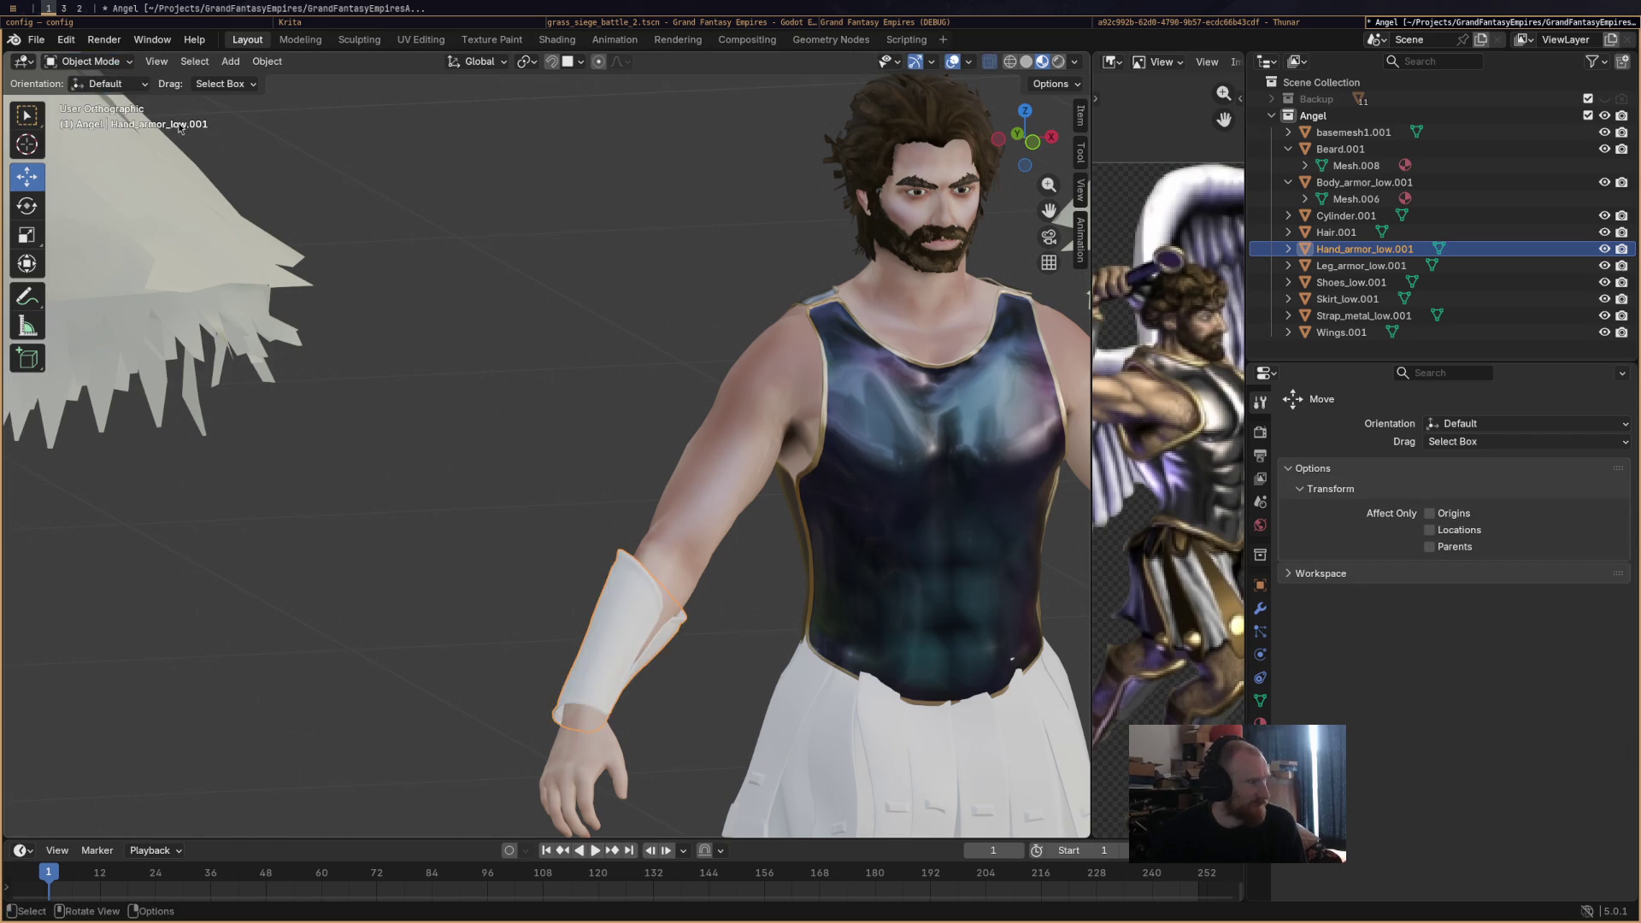
left_click(105, 62)
left_click(94, 134)
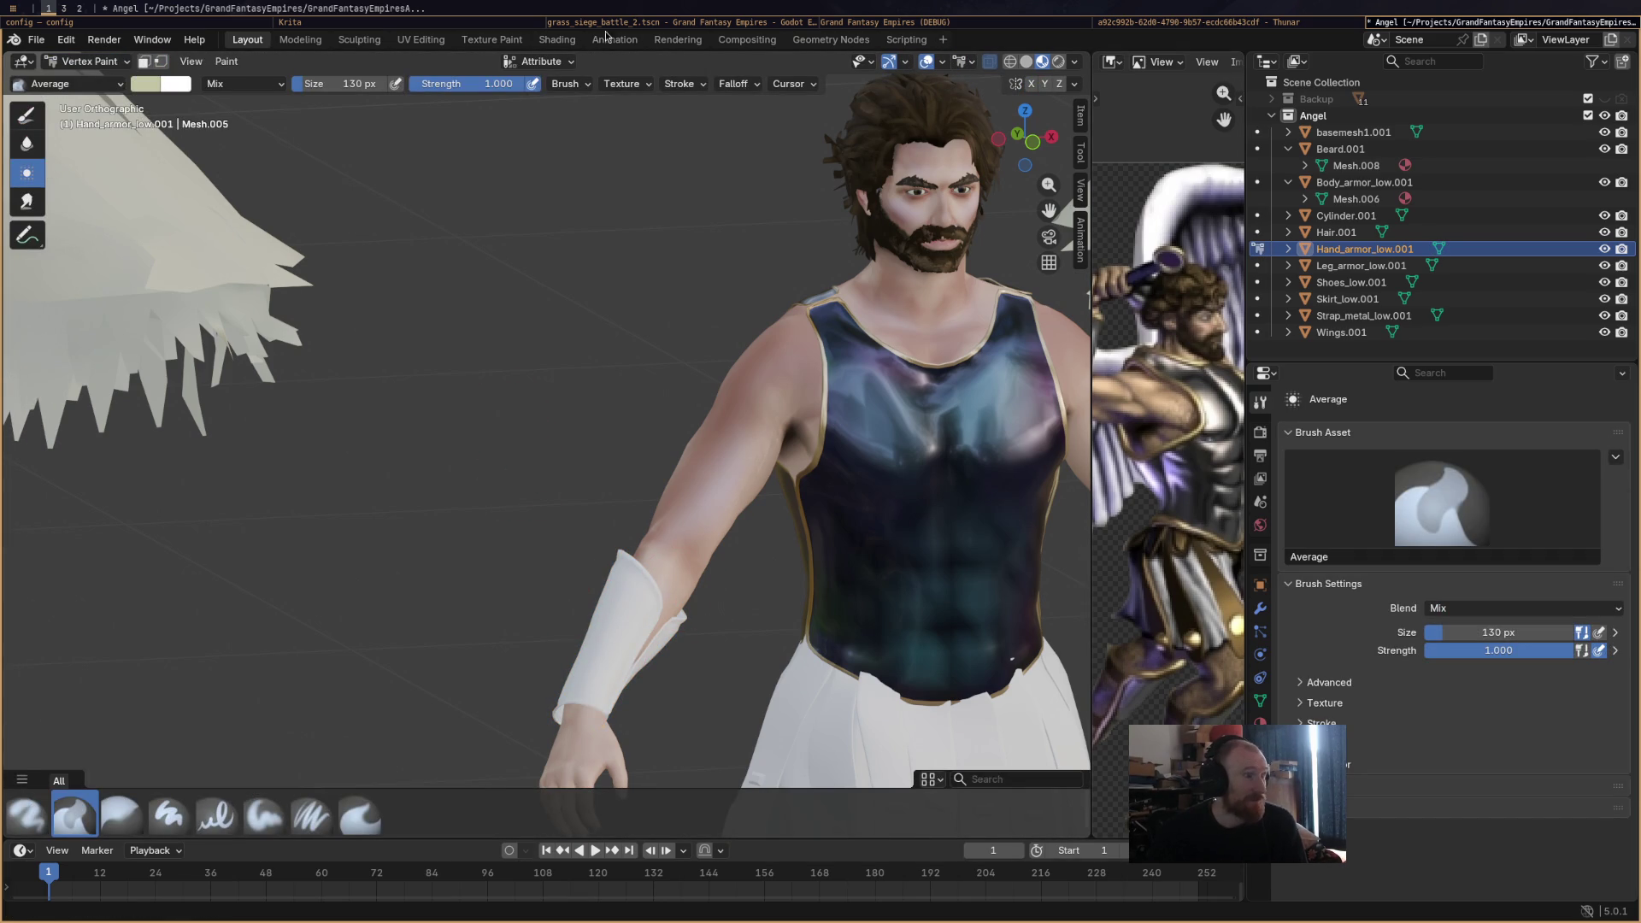
Show the Hand_armor_low.001 material properties after a brief look at the Shading workspace.
left_click(558, 40)
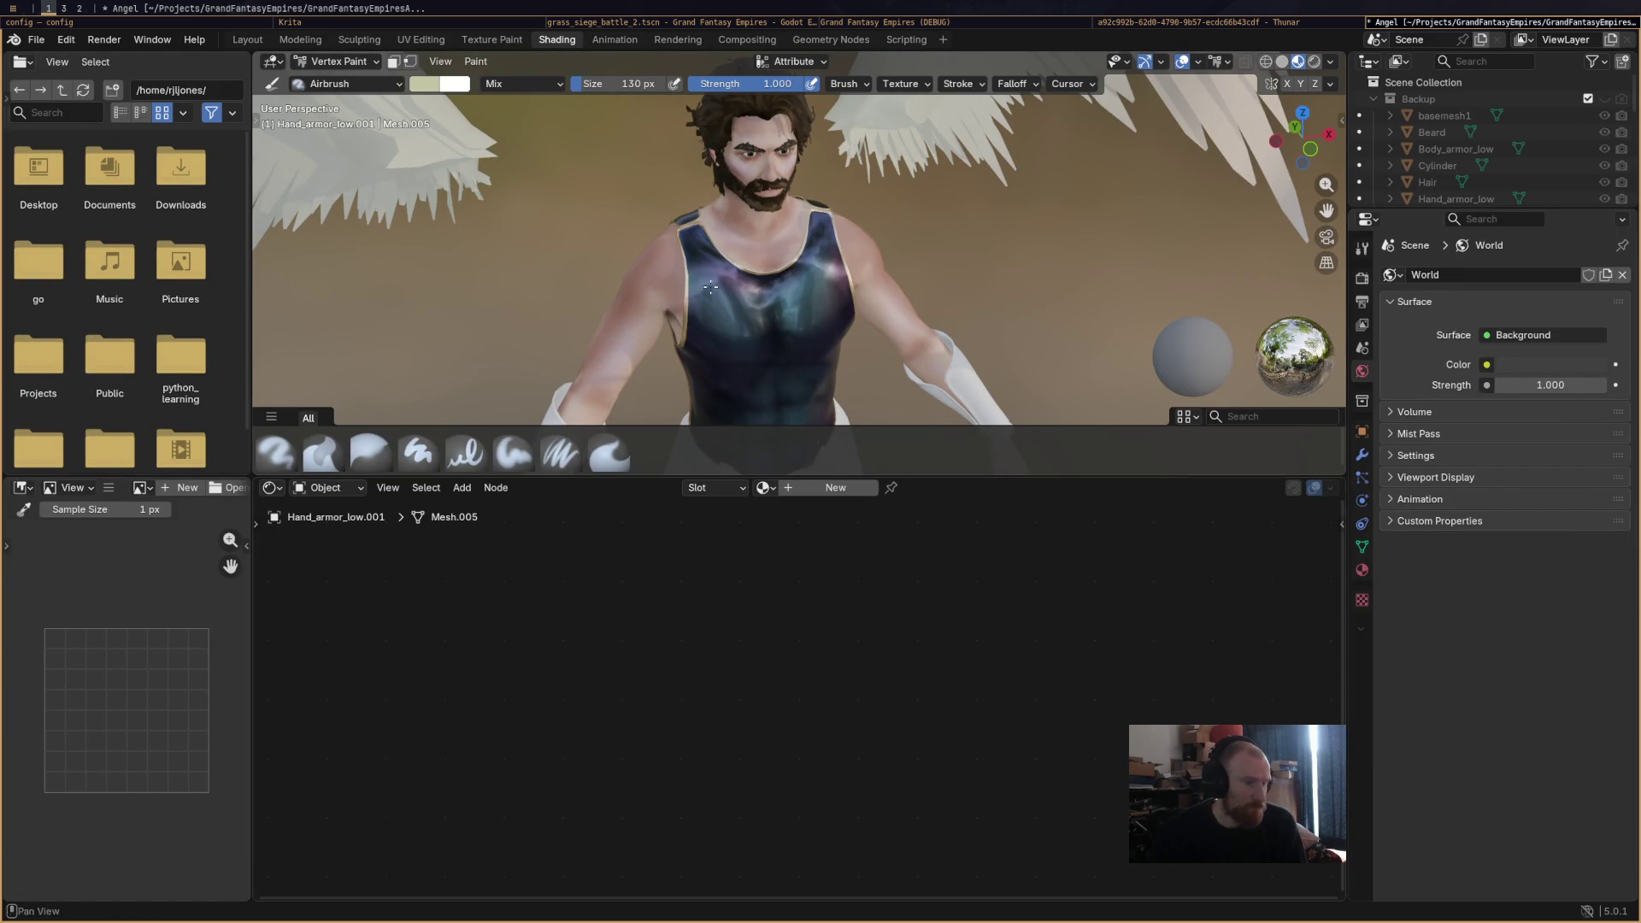
left_click(248, 40)
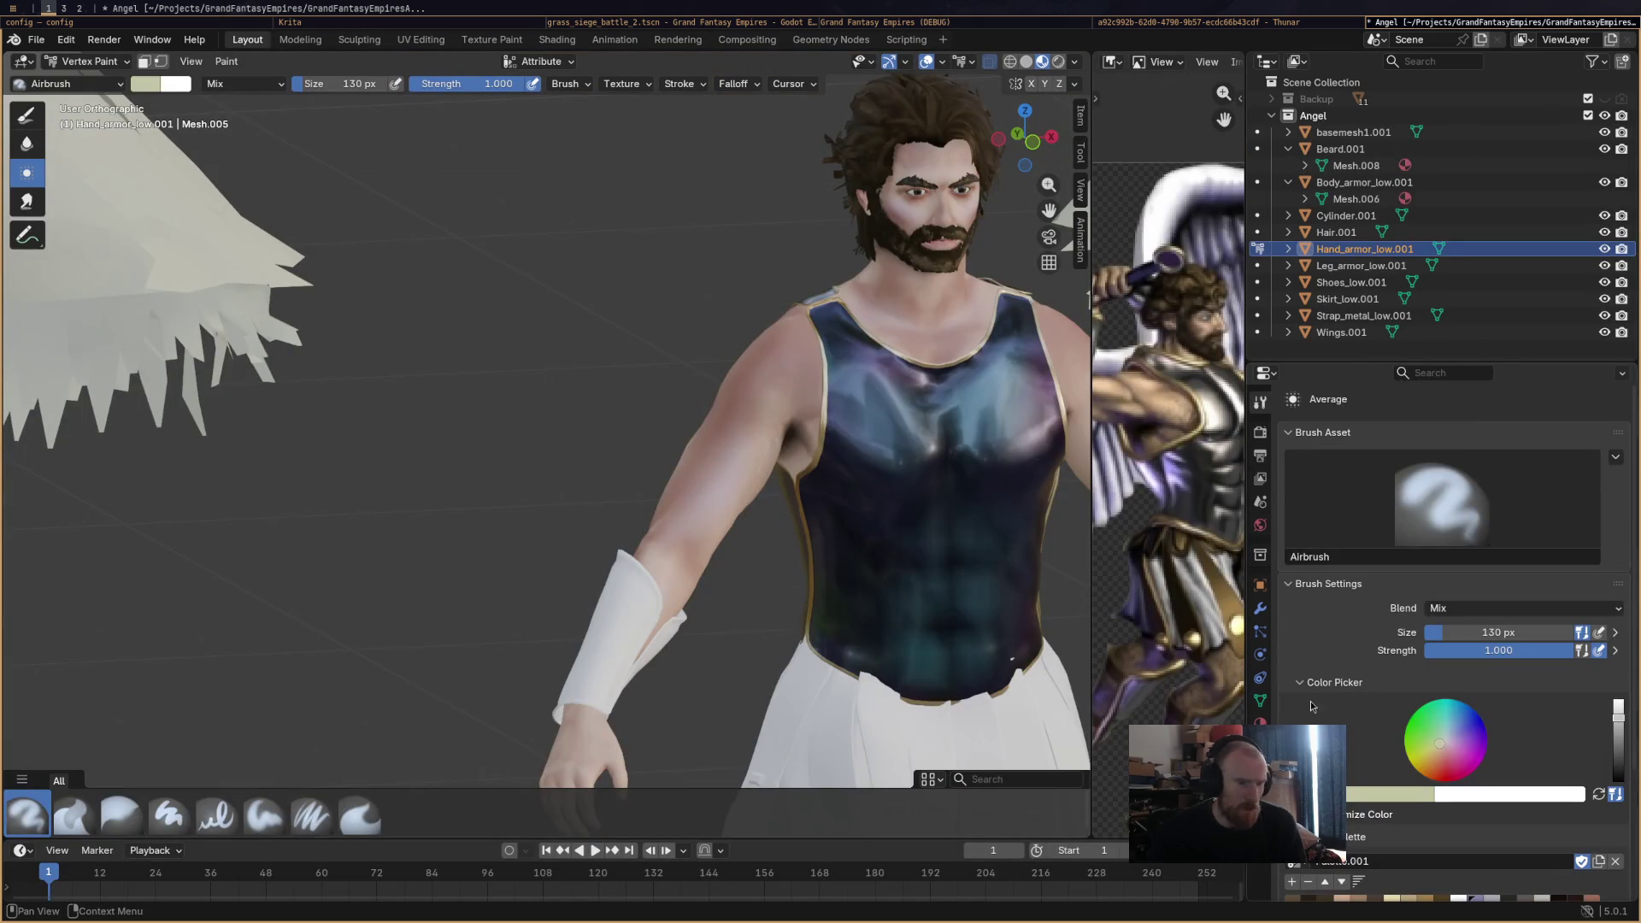
left_click(1259, 723)
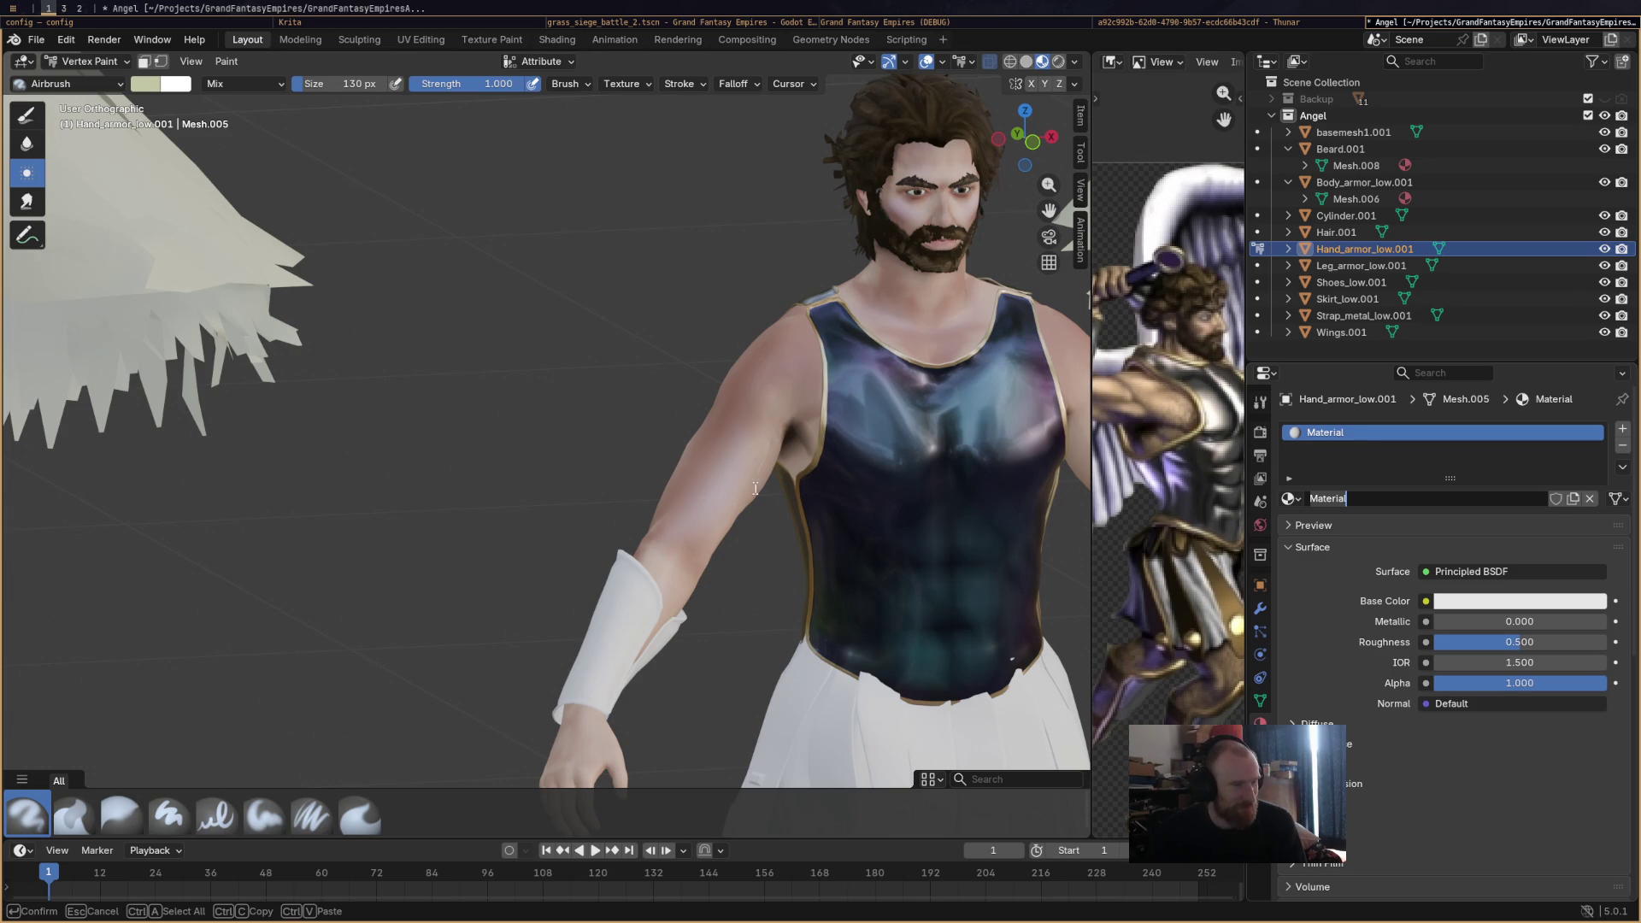
left_click(817, 22)
left_click(1403, 24)
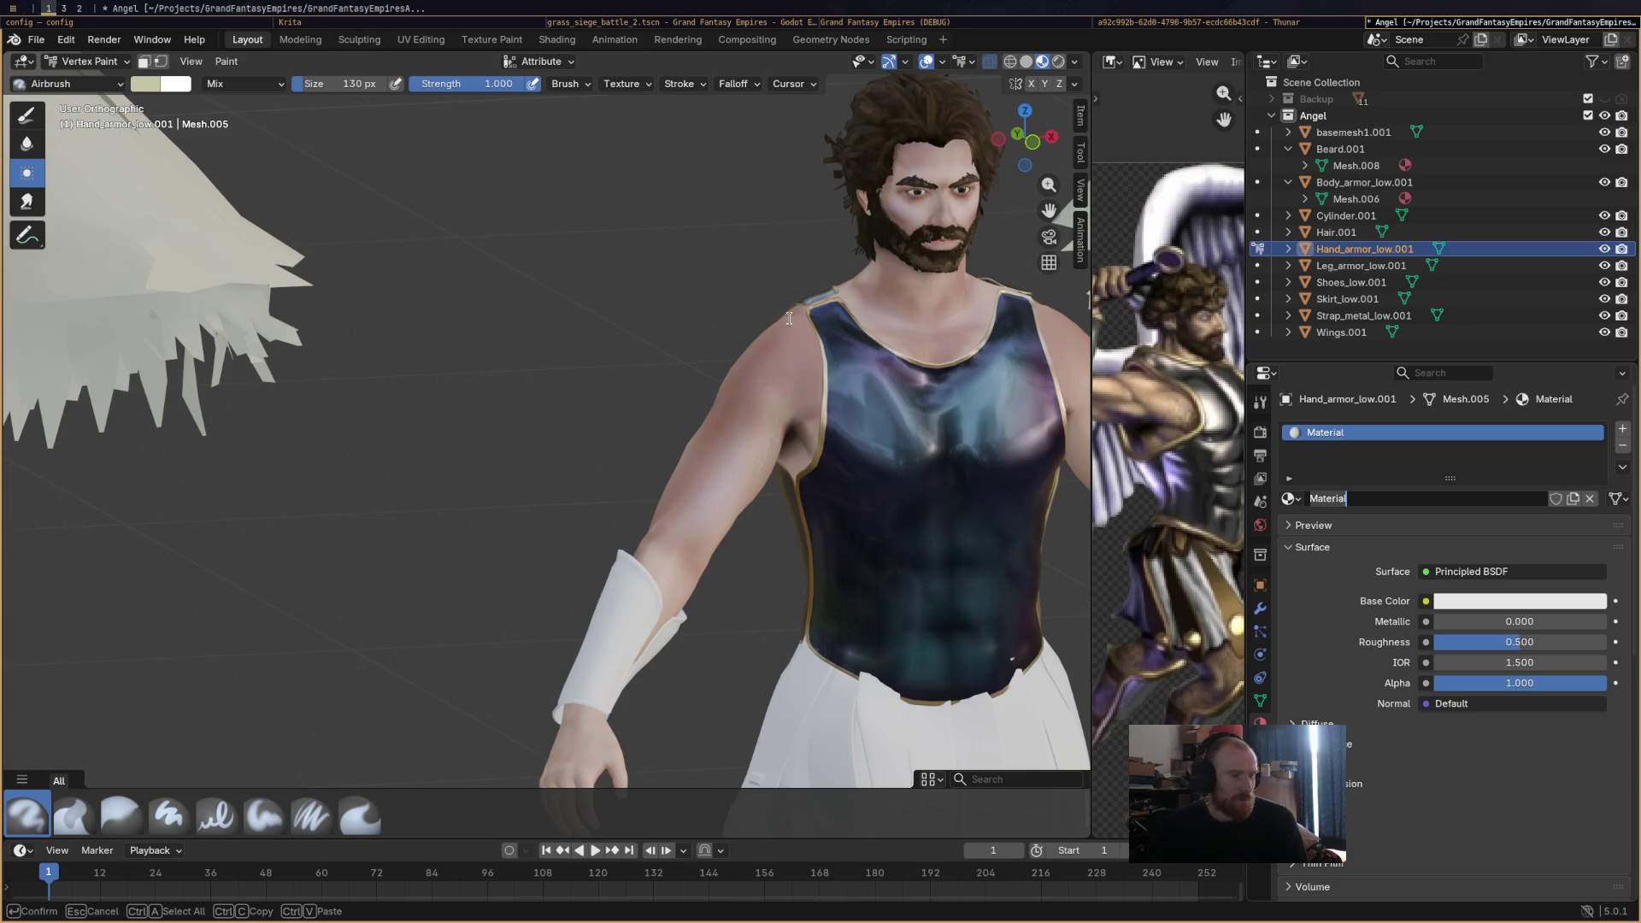
left_click(1138, 22)
Quit Blender with Ctrl+Q, choosing Save for Angel.blend in the closing prompt.
left_click(1058, 23)
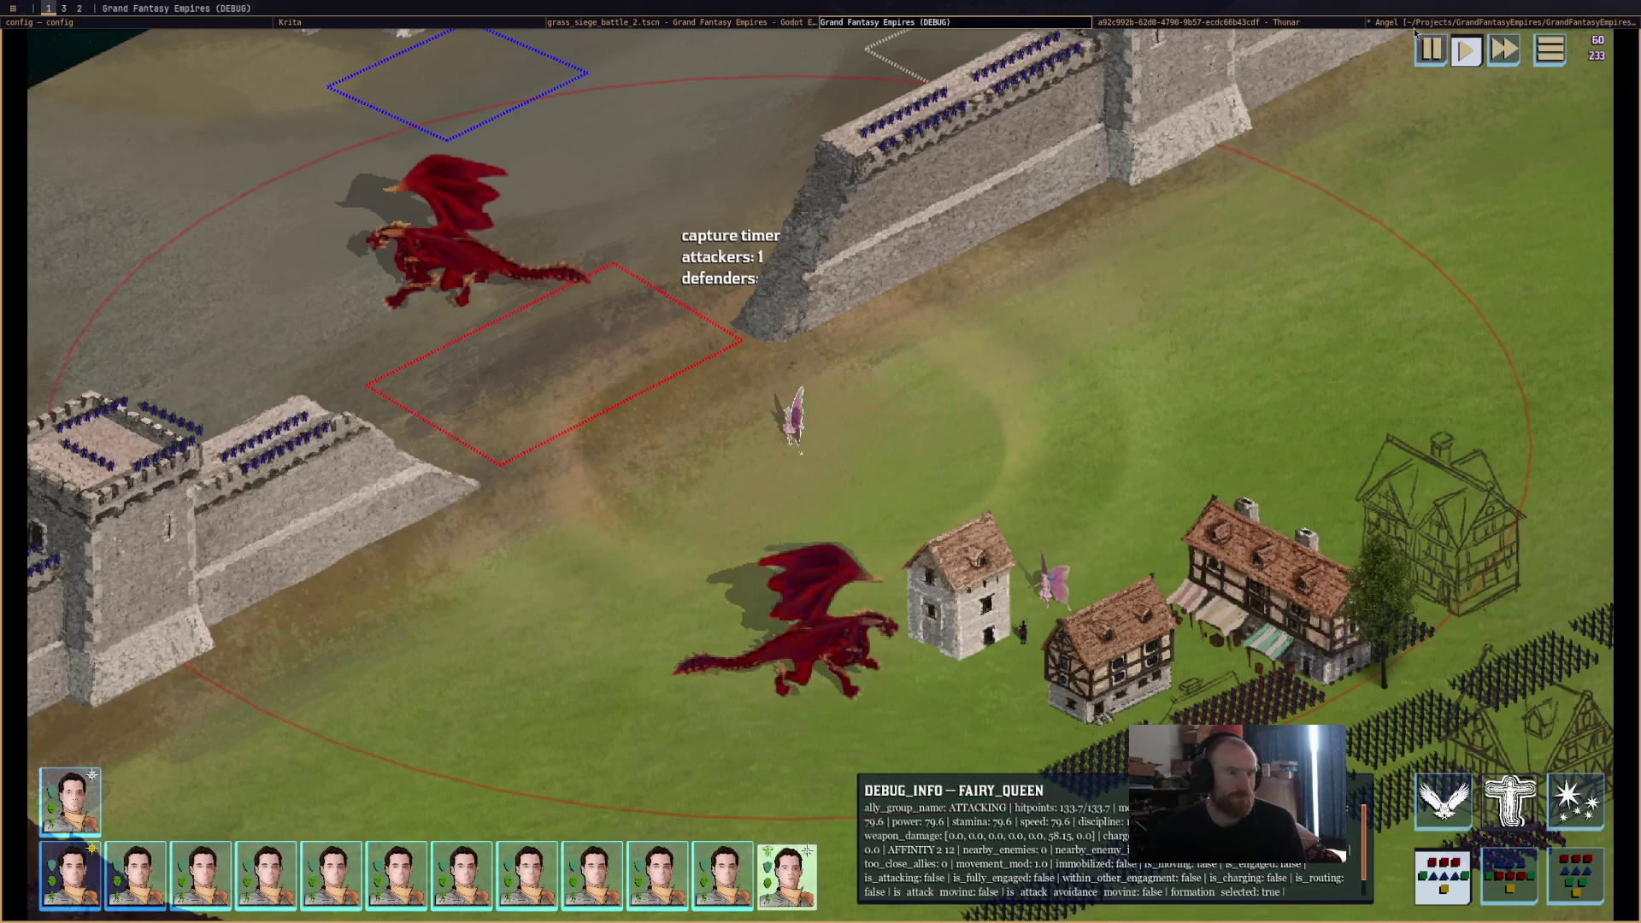
left_click(1406, 26)
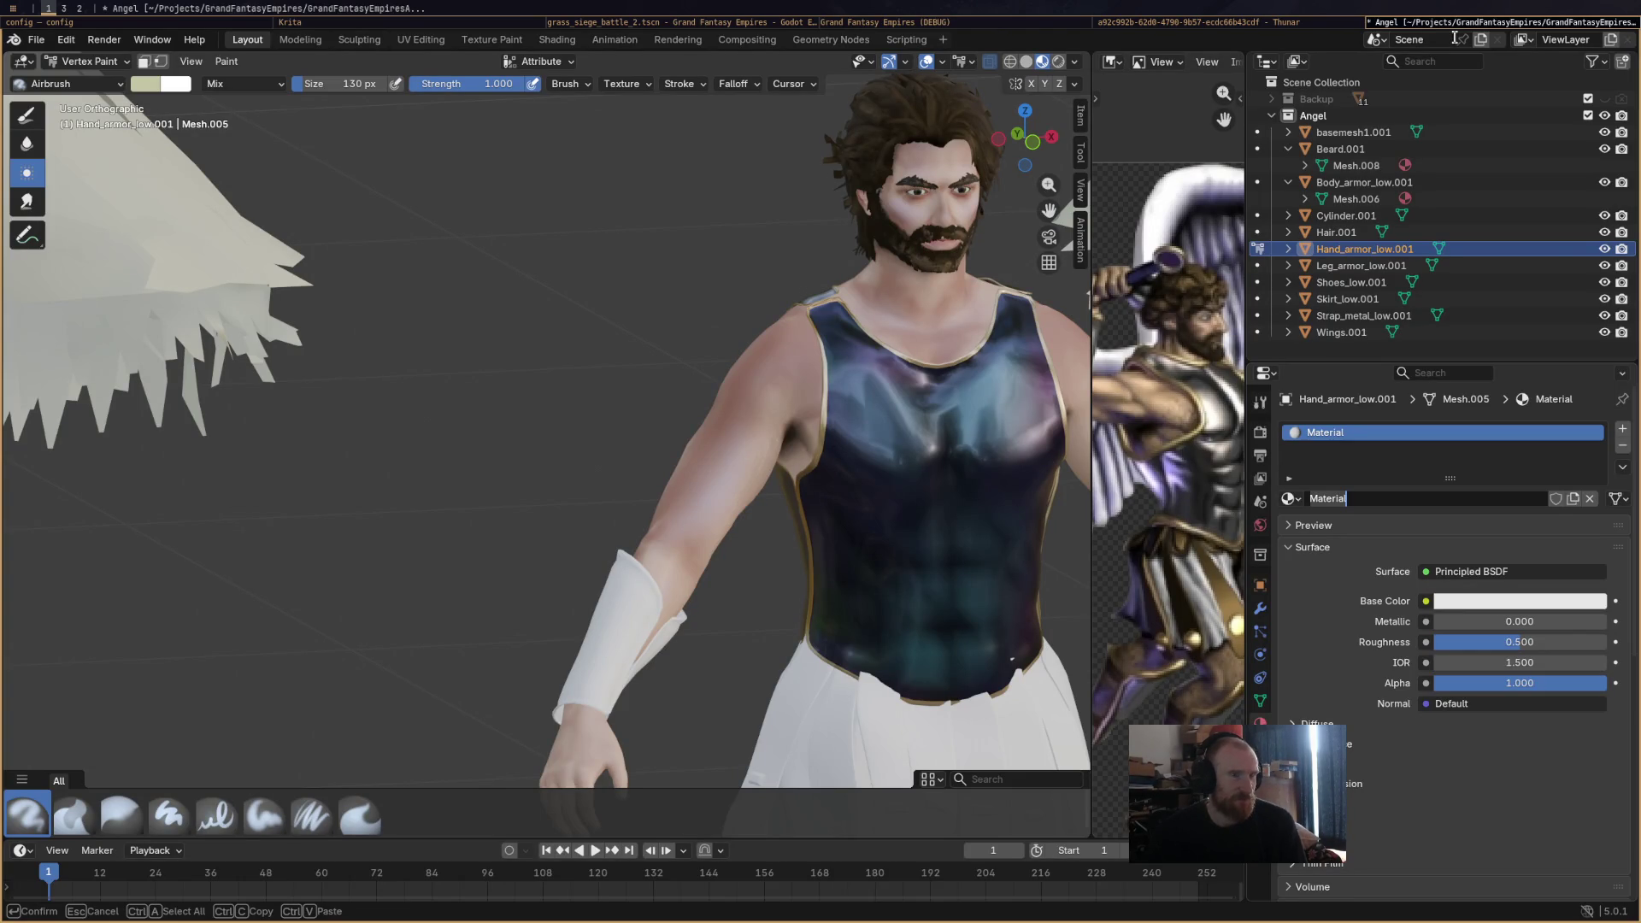
key("ctrl+q")
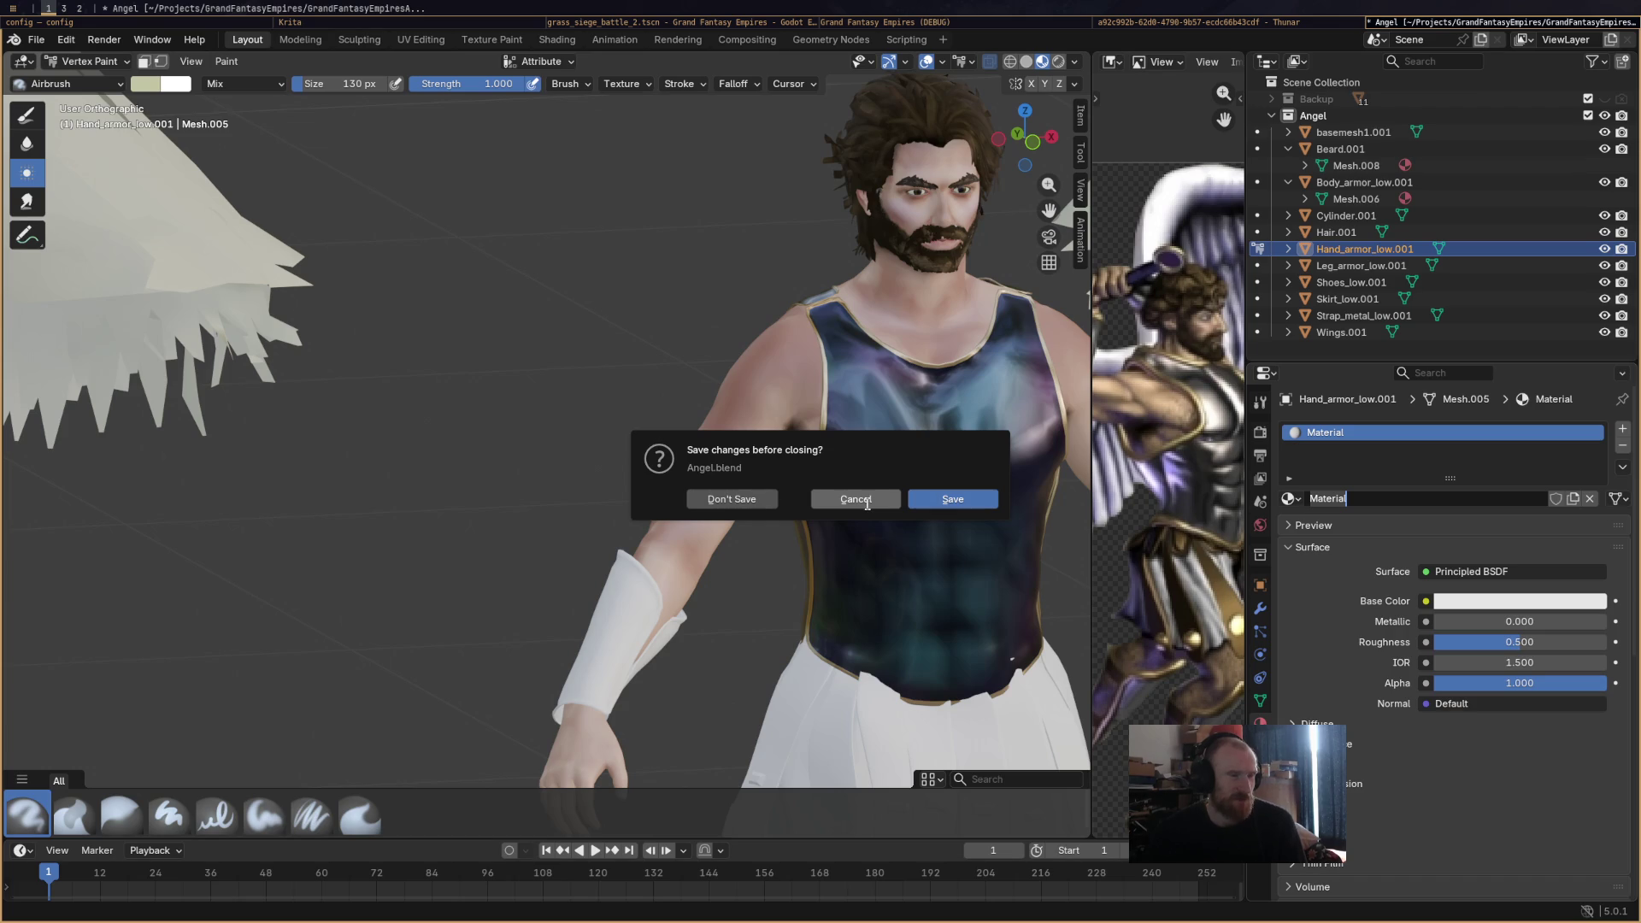
left_click(951, 501)
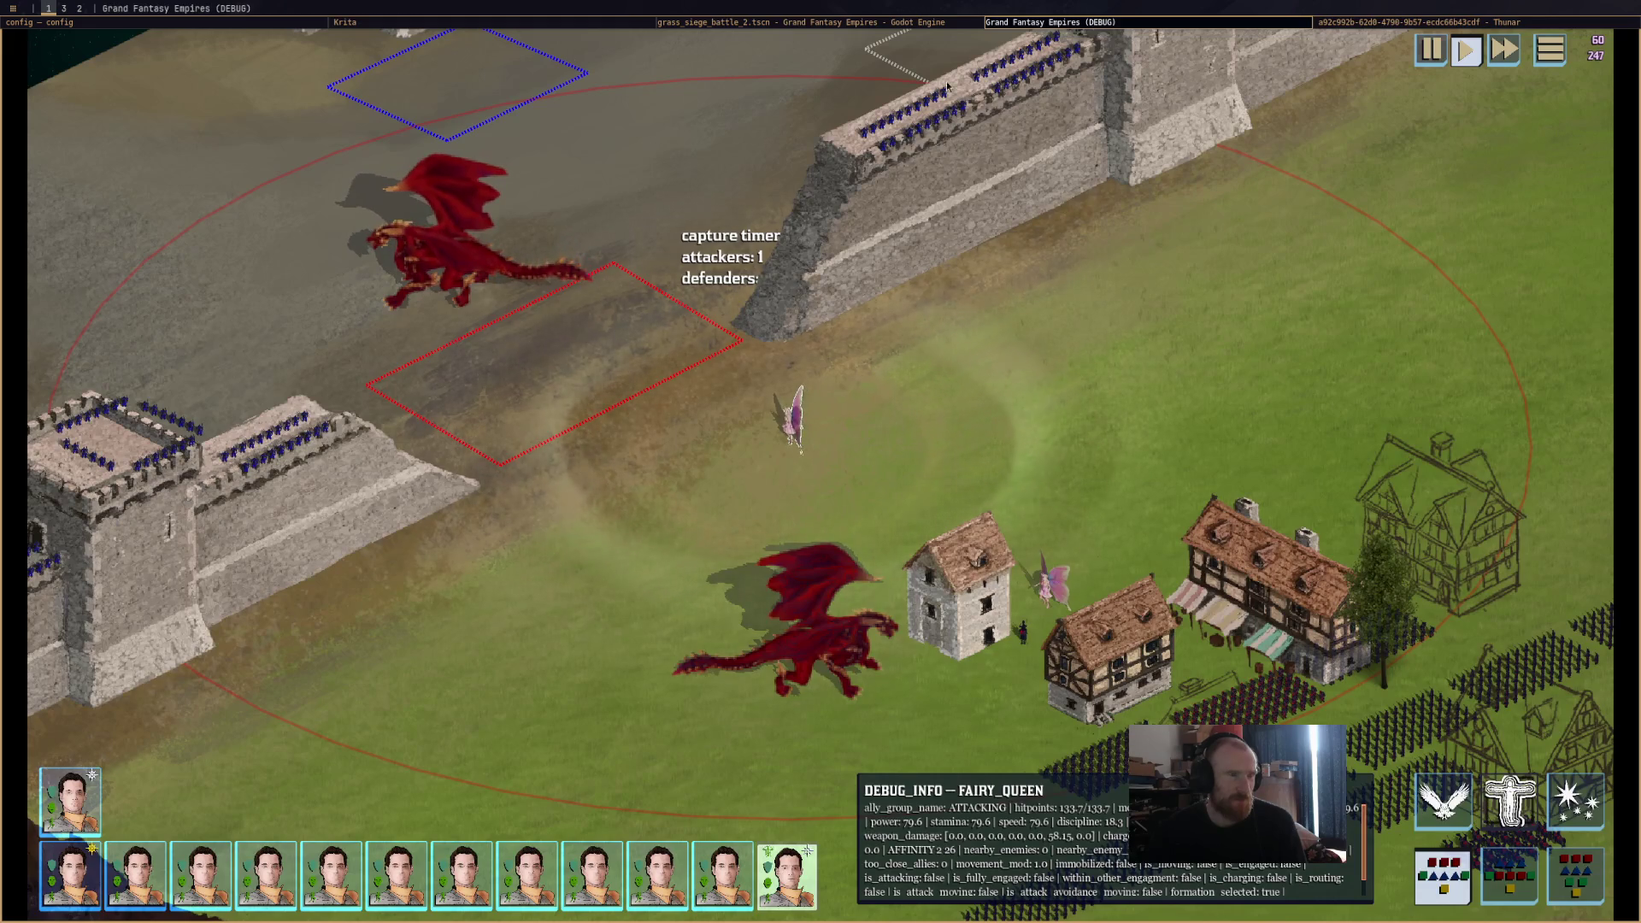
Relaunch Blender from a terminal and dismiss the splash screen.
key("super+Return")
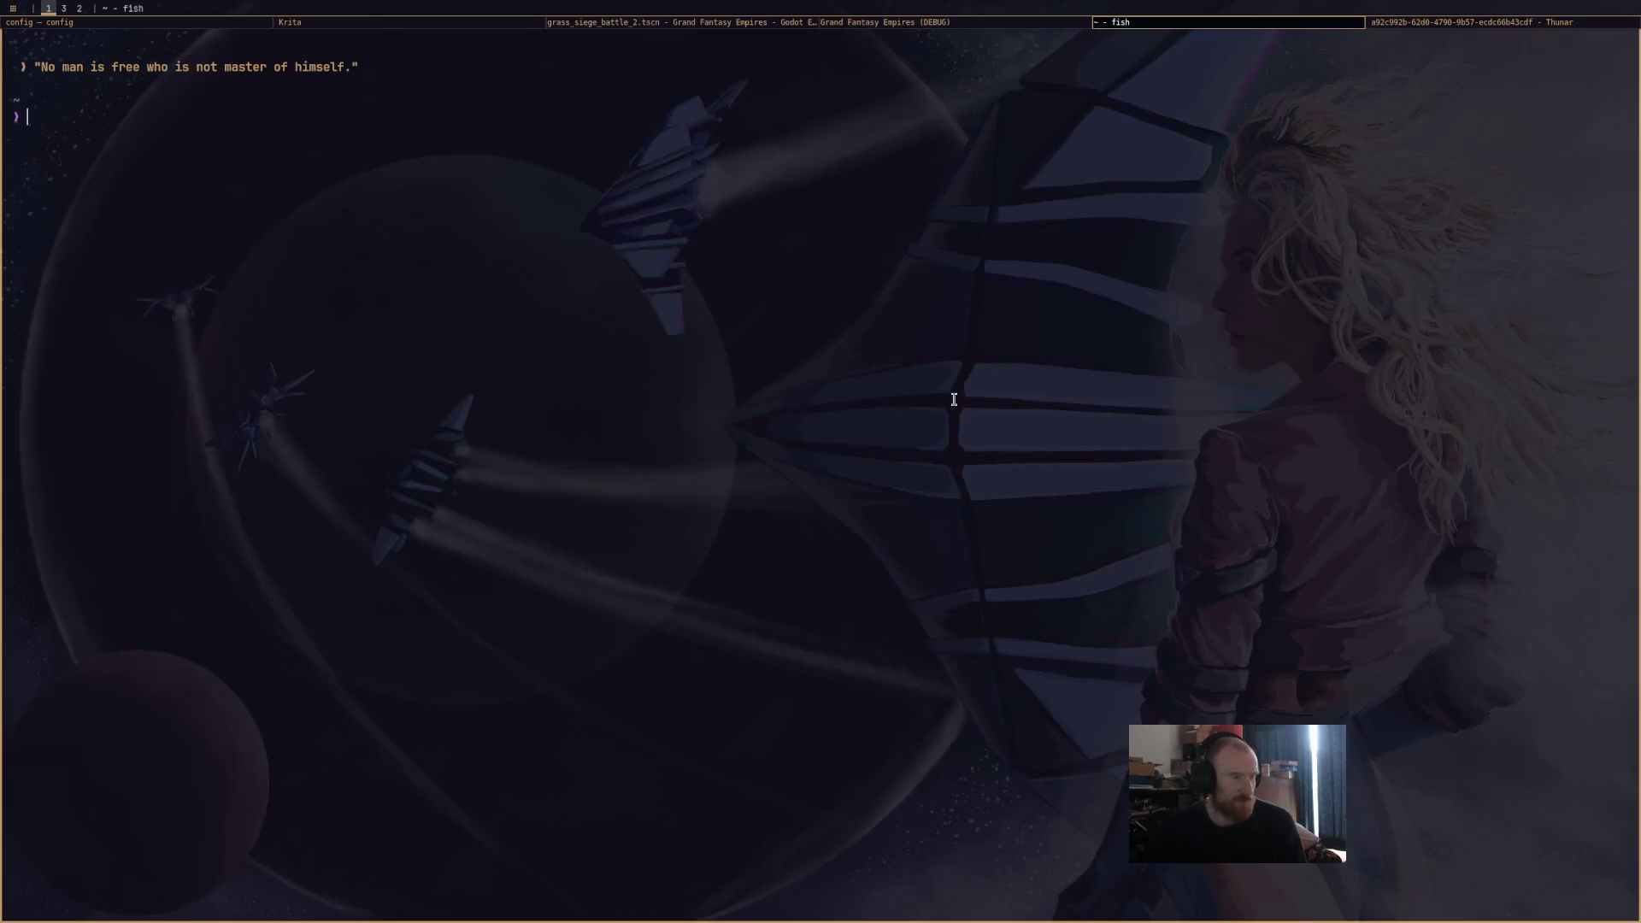
type("blender")
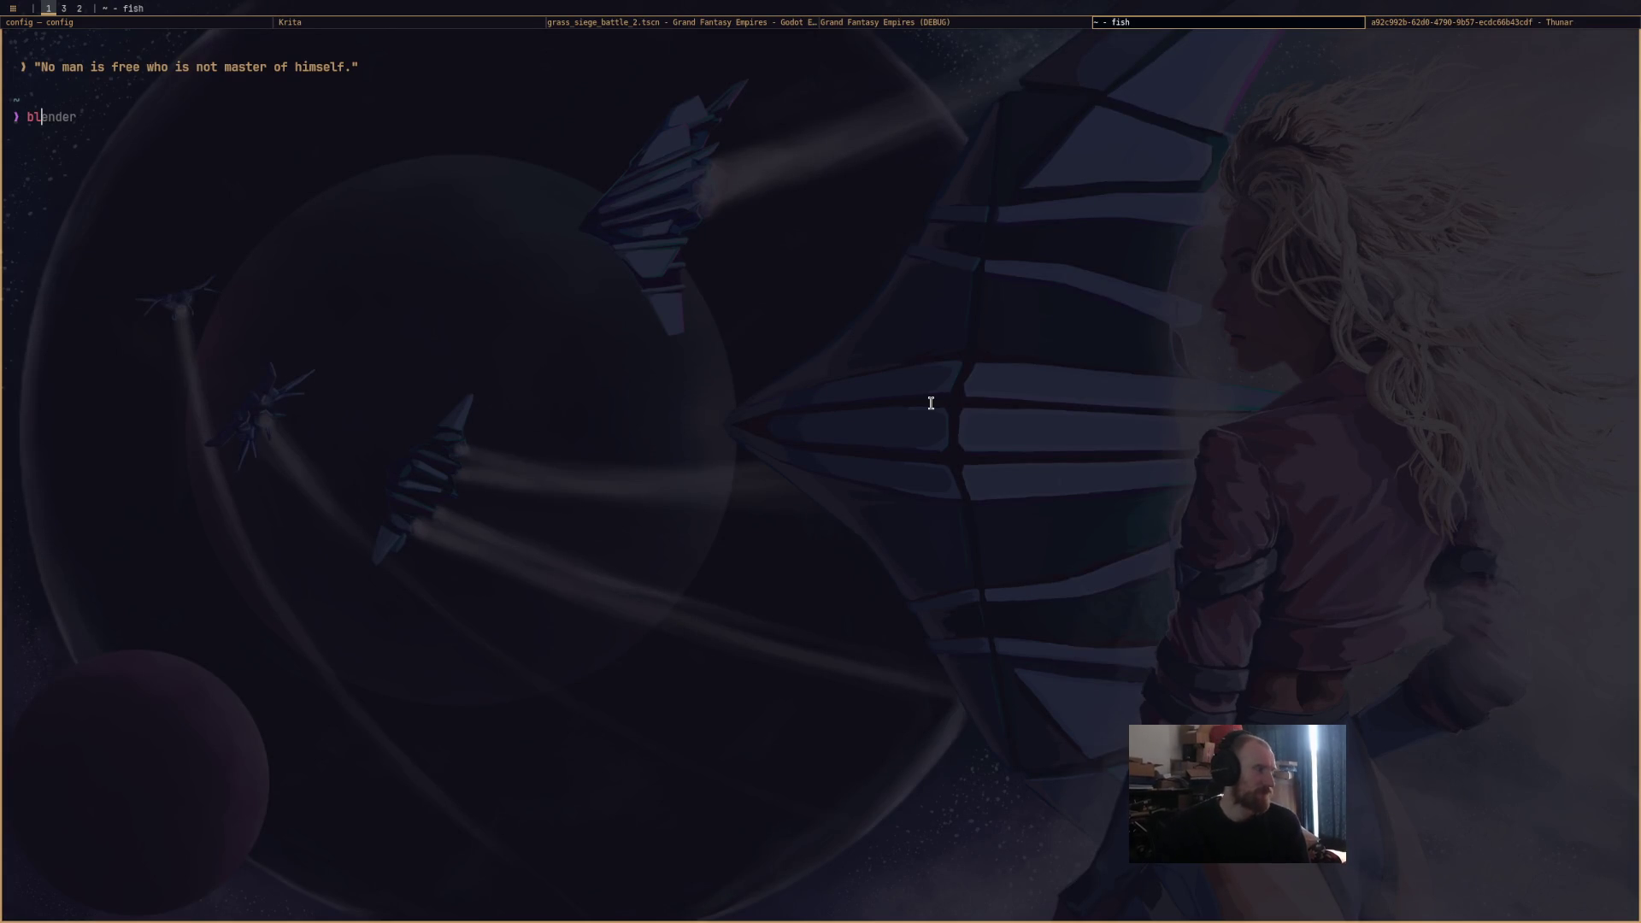
key("Return")
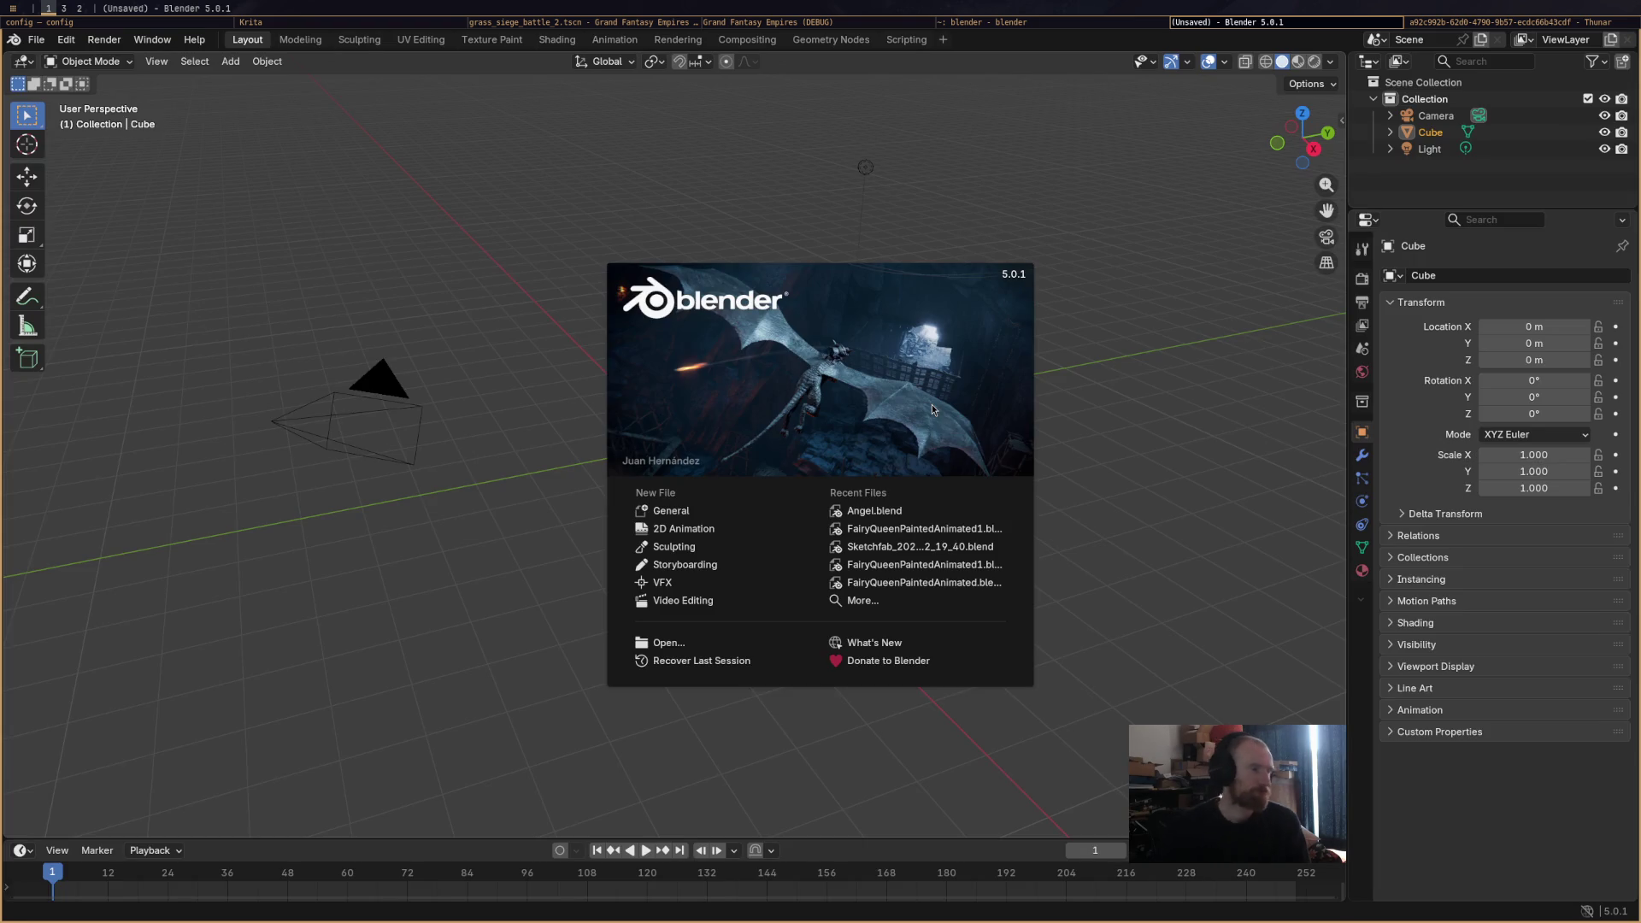
left_click(809, 217)
Reopen Angel.blend from recent files and orbit to a front view of the angel.
left_click(36, 39)
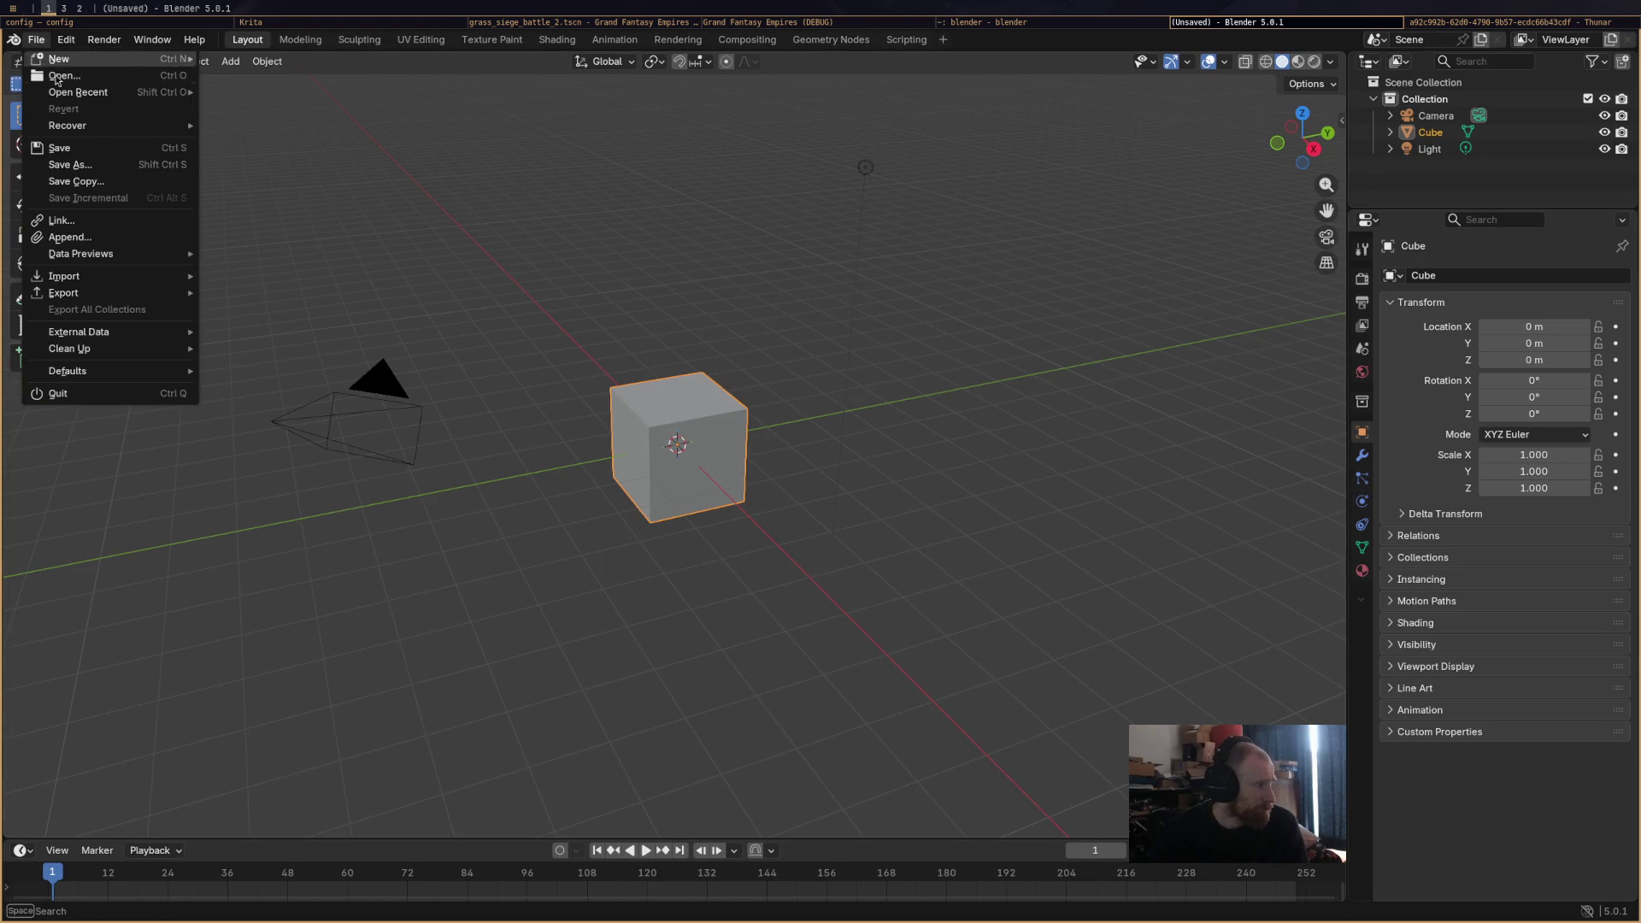
mouse_move(123, 94)
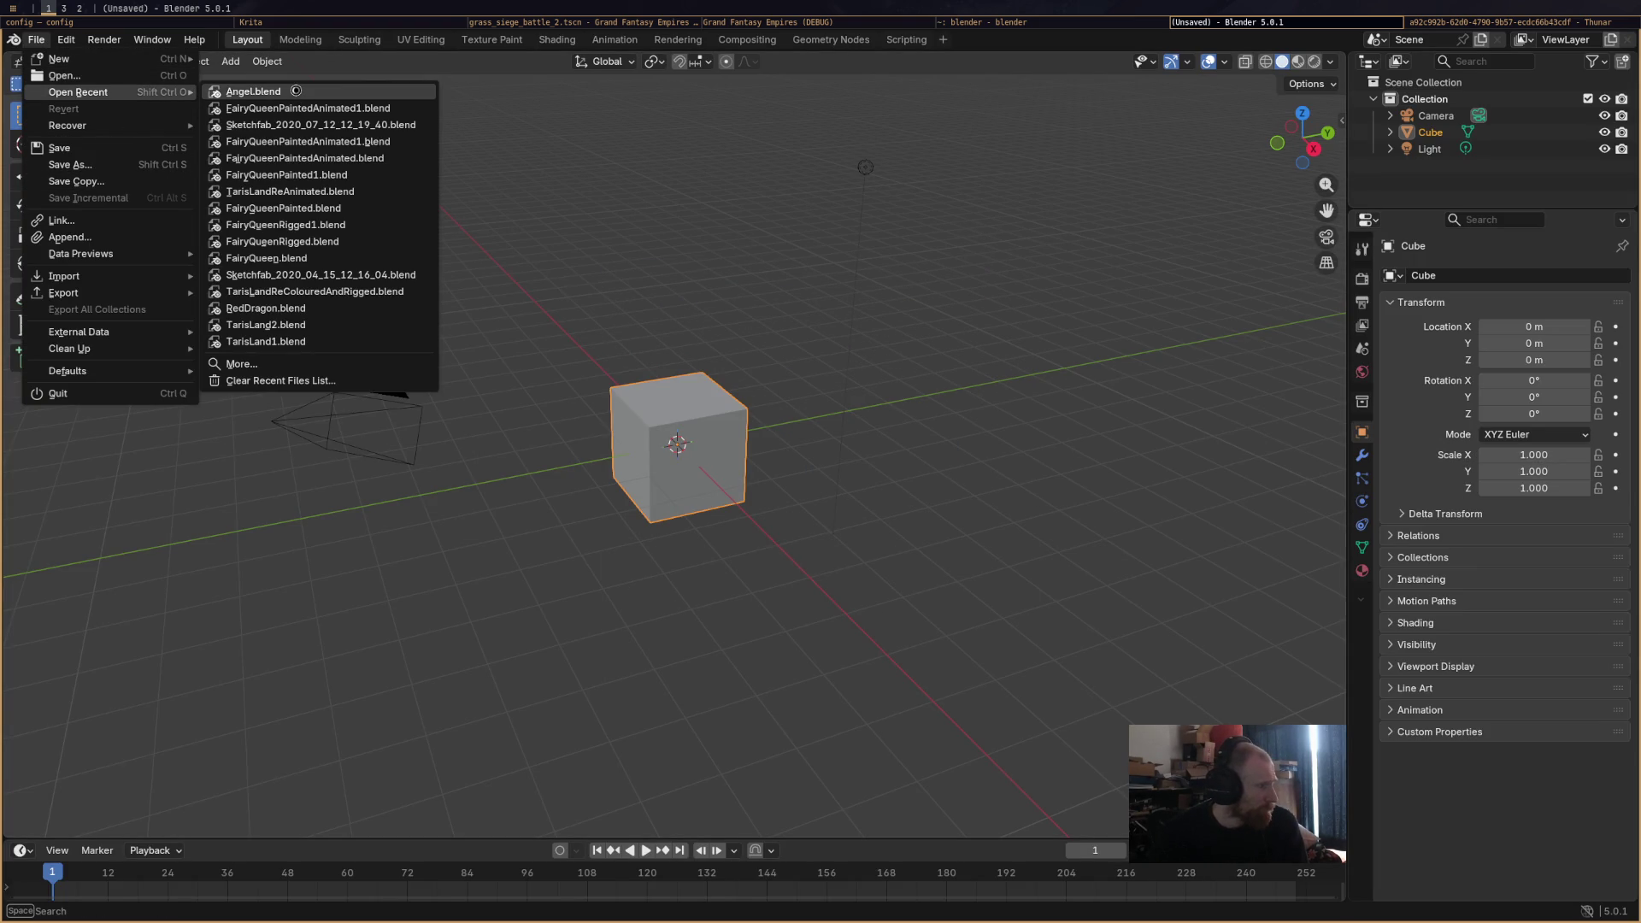
left_click(297, 94)
left_click_drag(598, 371, 663, 456)
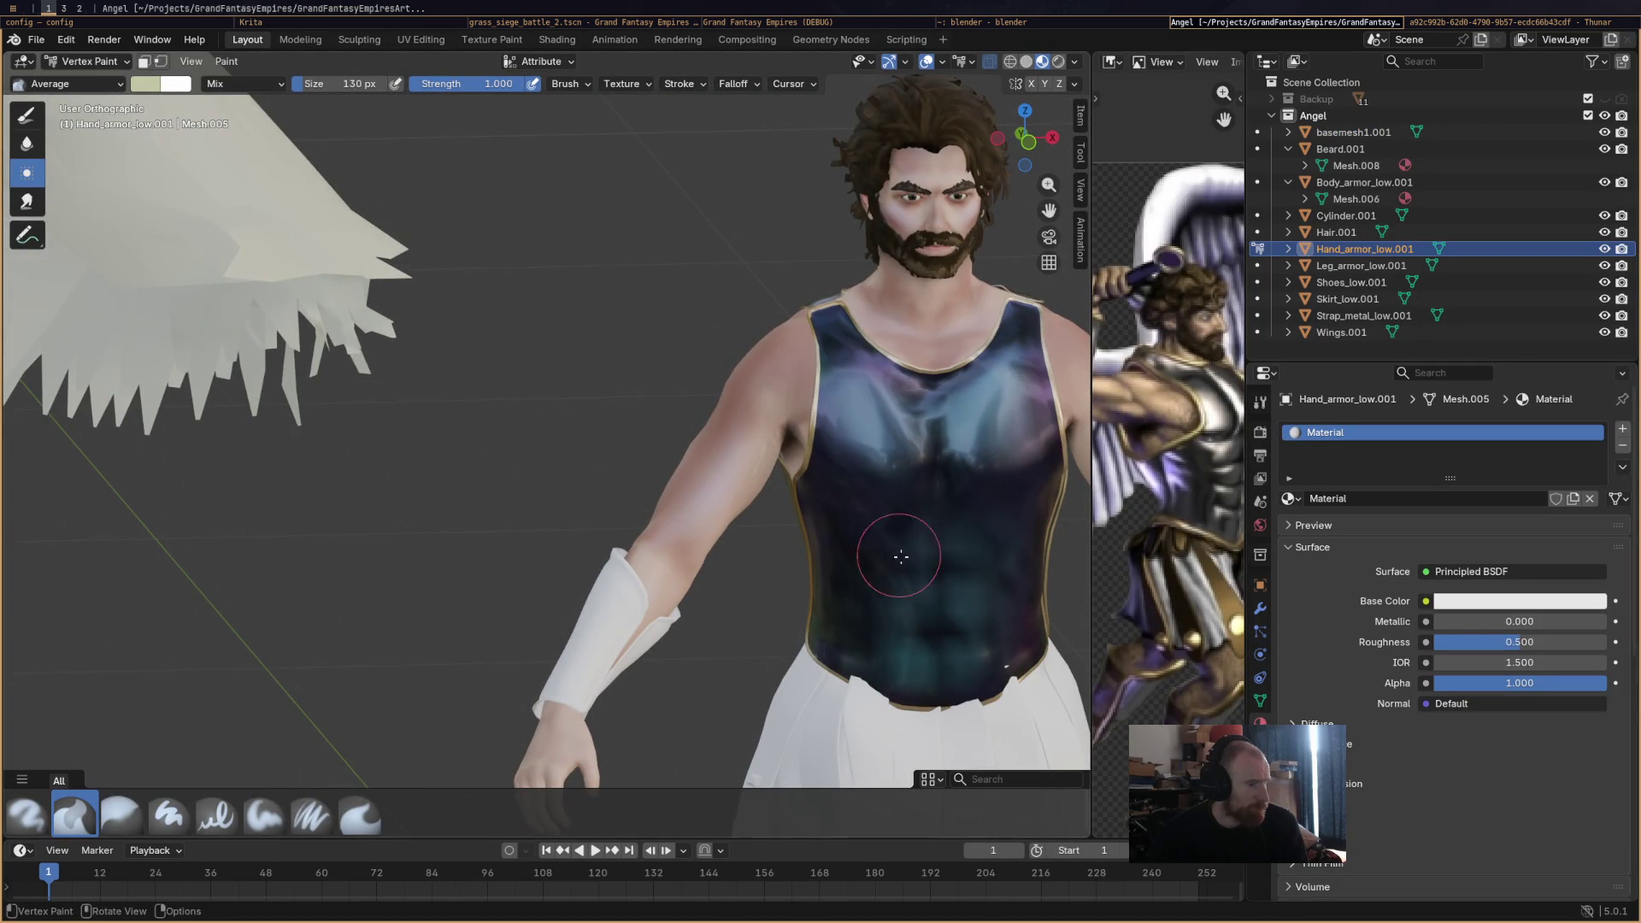
Add a Color Attribute node to the bracer material and link it to Principled BSDF Base Color.
key("KP_Decimal")
left_click(556, 40)
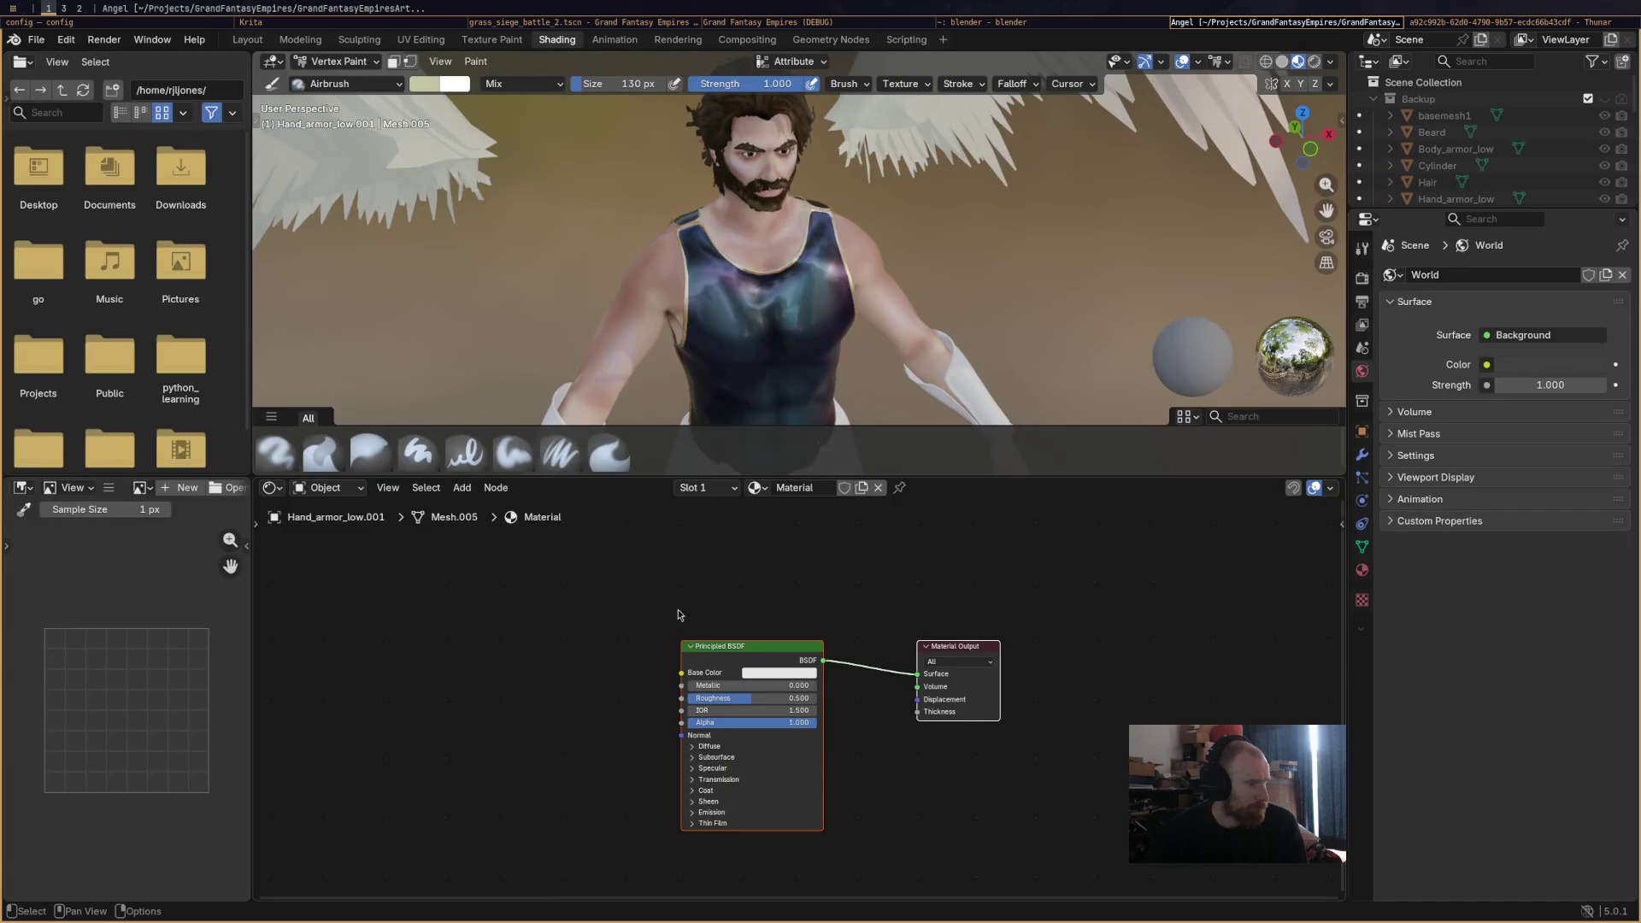
right_click(516, 632)
left_click(462, 487)
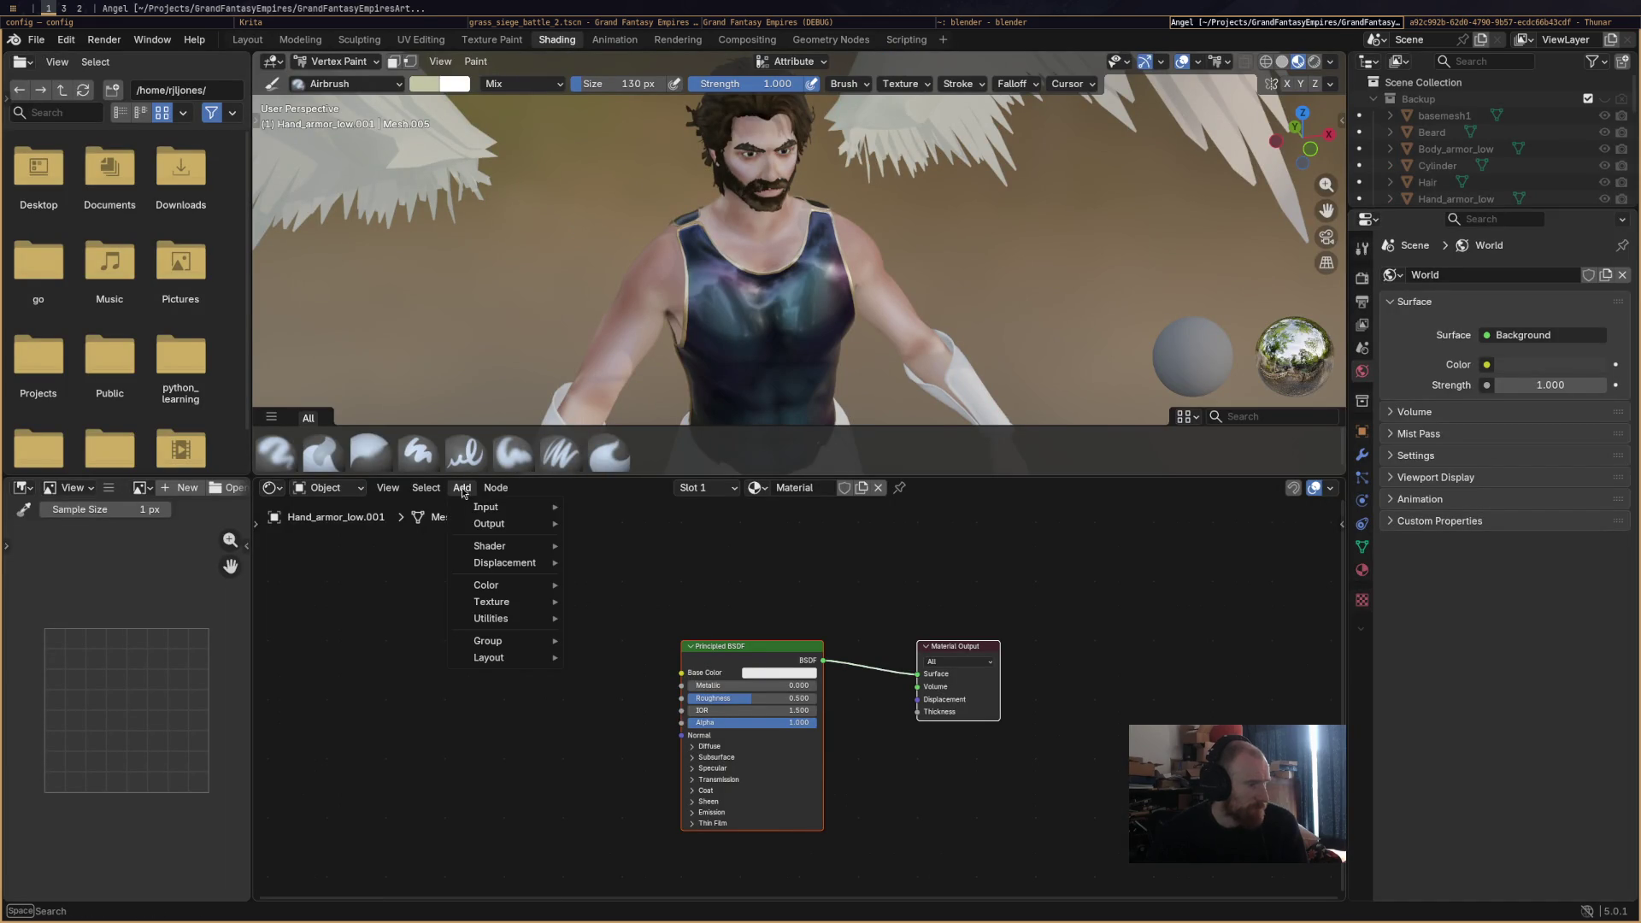
mouse_move(481, 510)
left_click(624, 573)
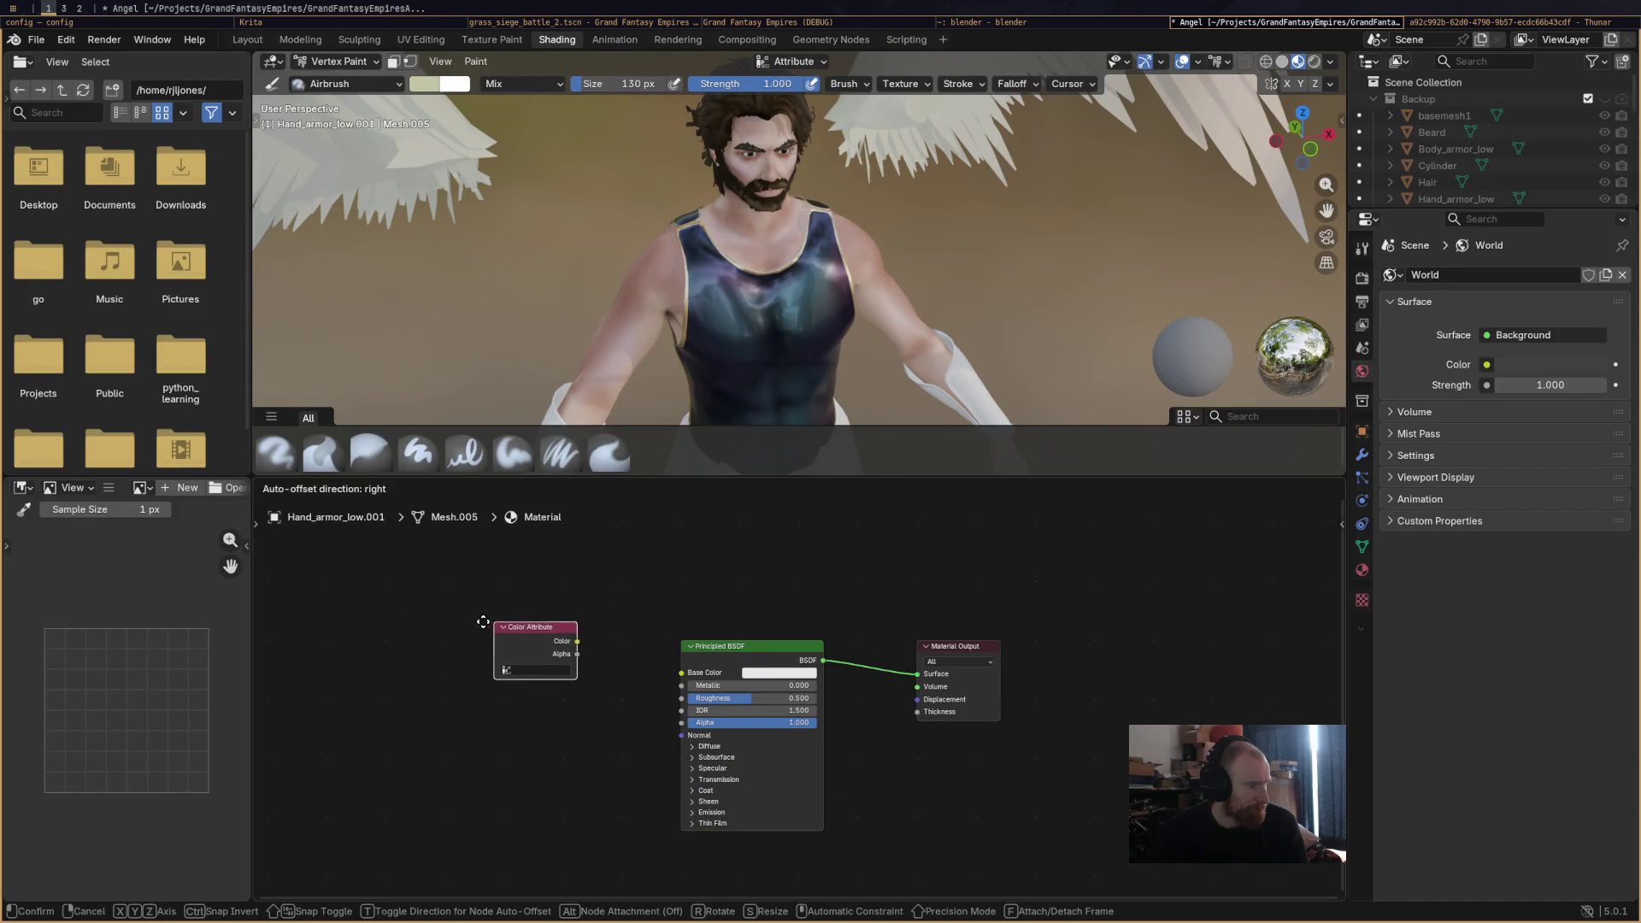
left_click(554, 655)
left_click_drag(564, 637, 681, 673)
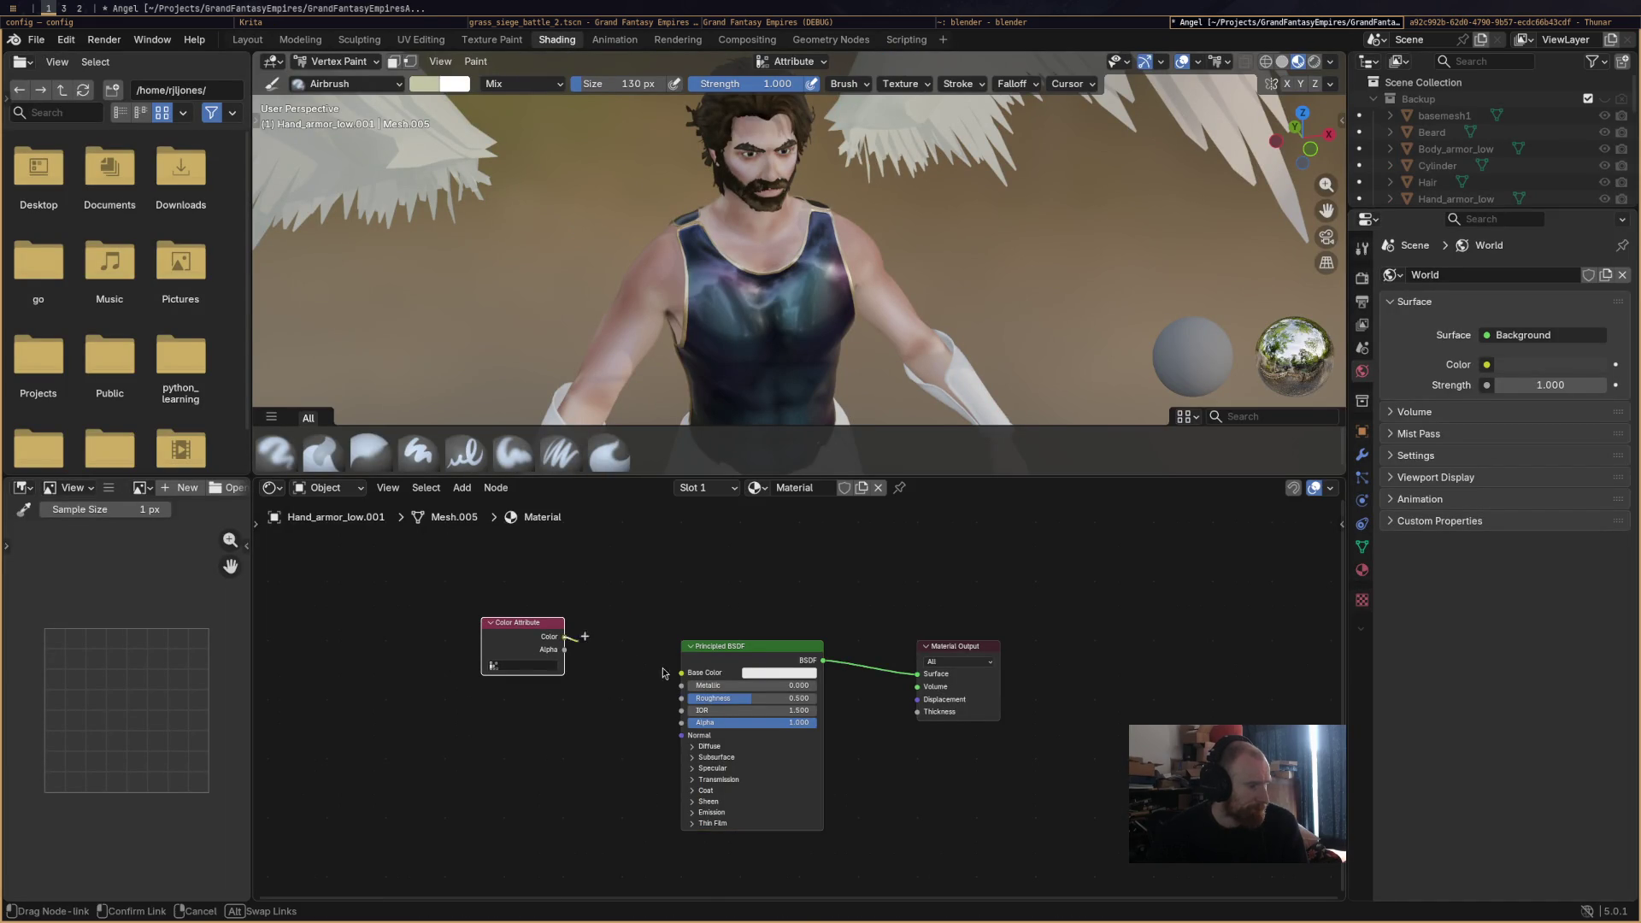
Set which colour attribute the node reads and save Angel.blend.
left_click(527, 672)
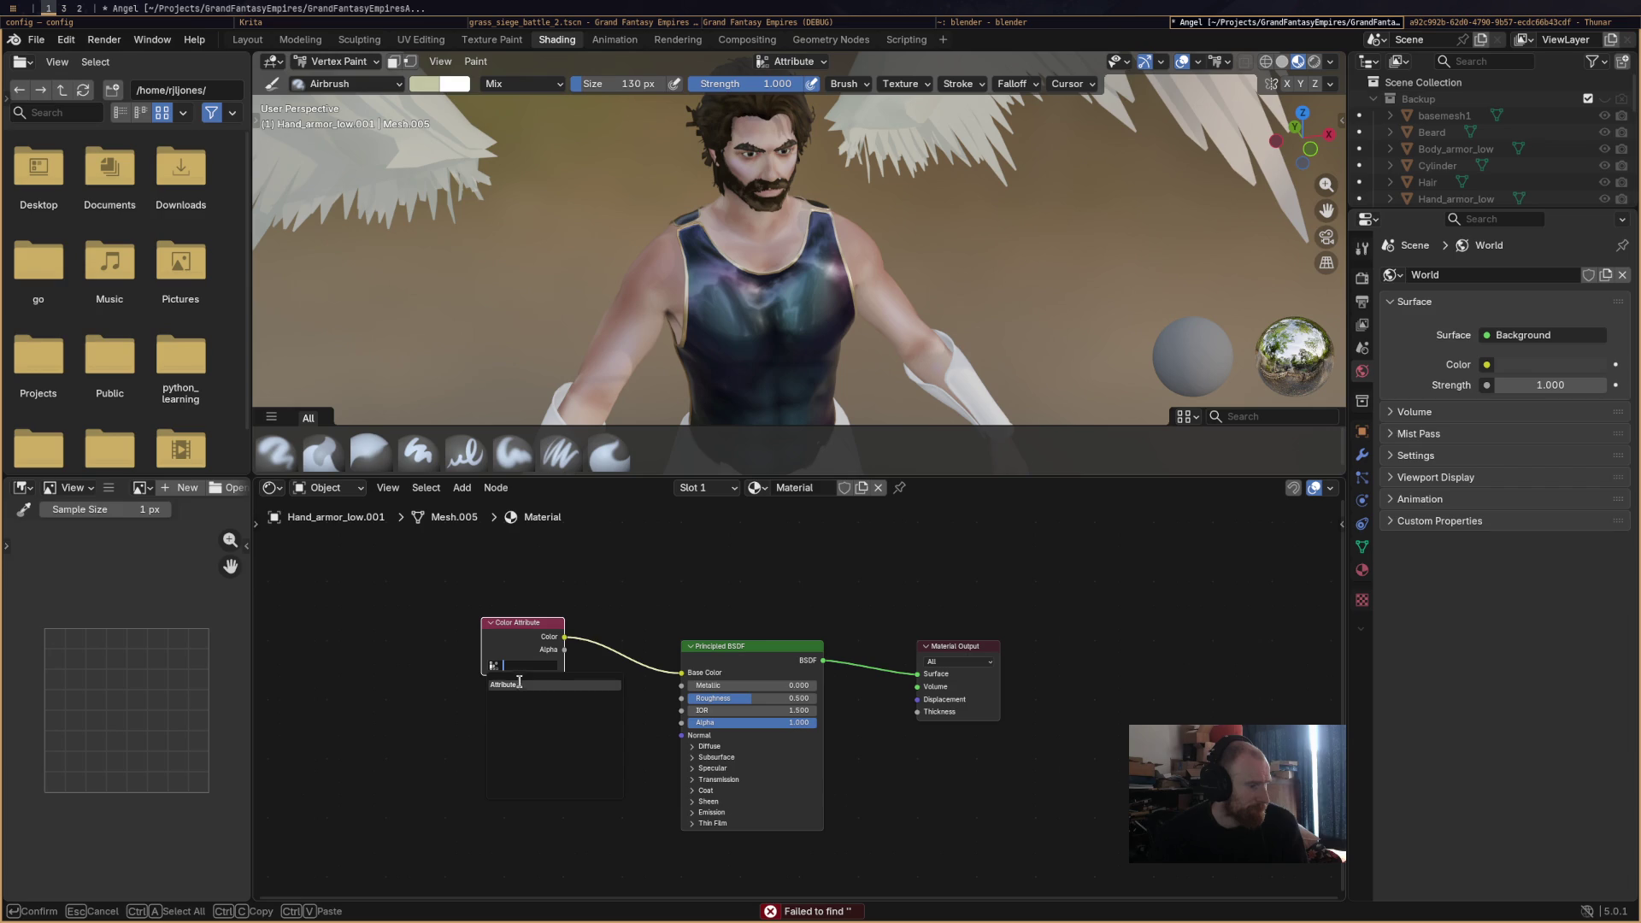
left_click(524, 684)
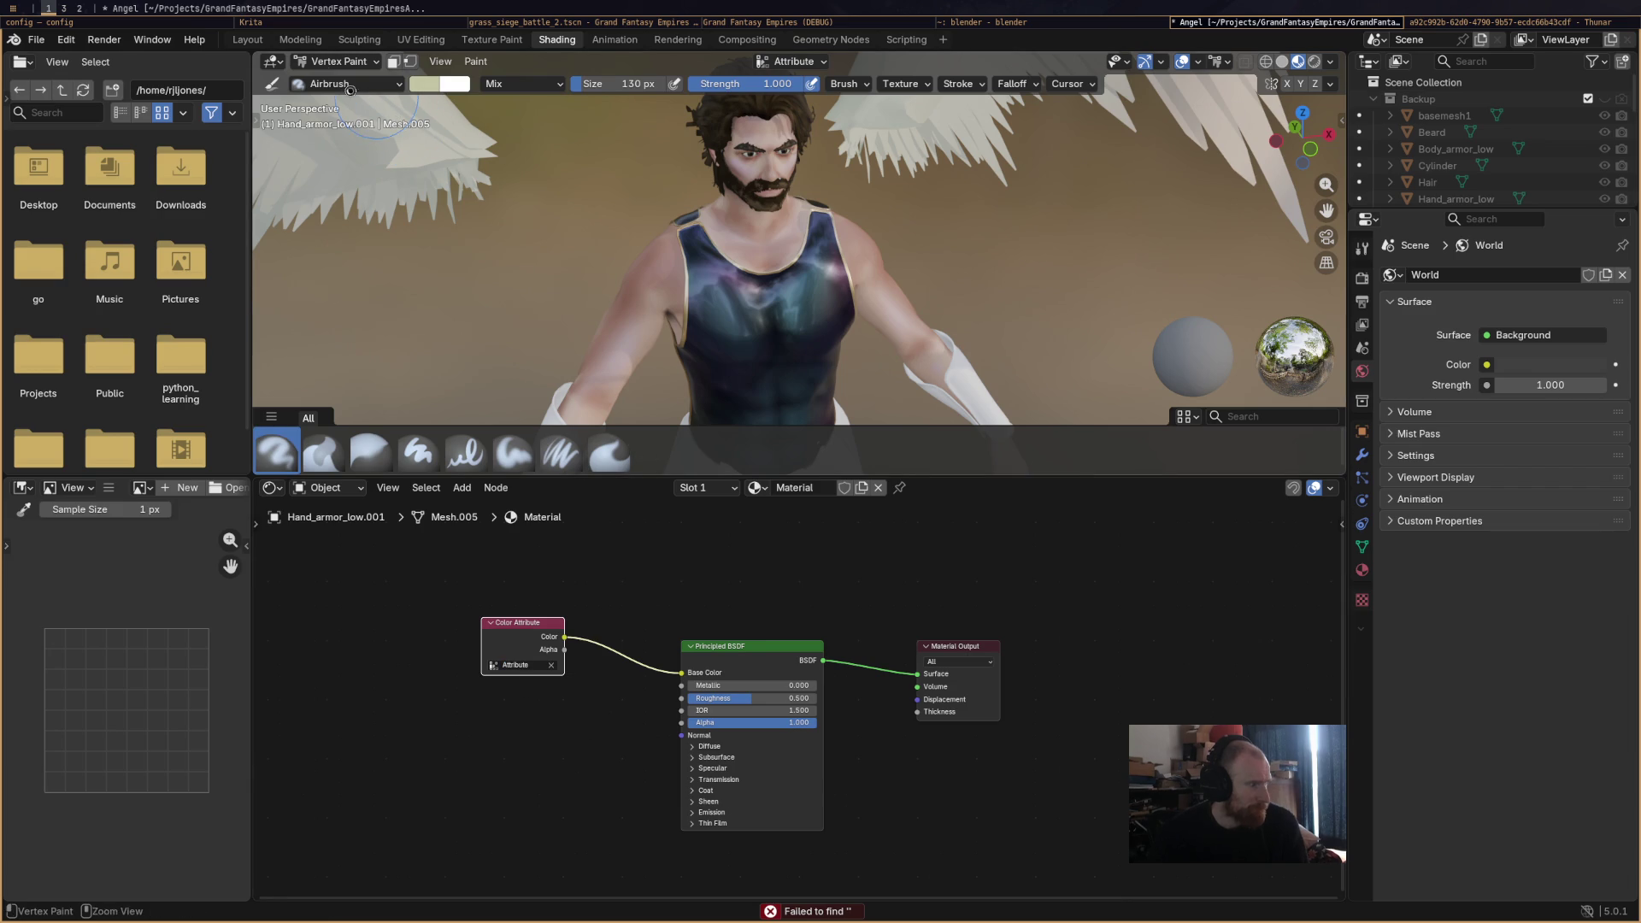
key("ctrl+s")
left_click(306, 40)
Put the angel's armour into Vertex Paint mode in the Layout workspace.
left_click(256, 41)
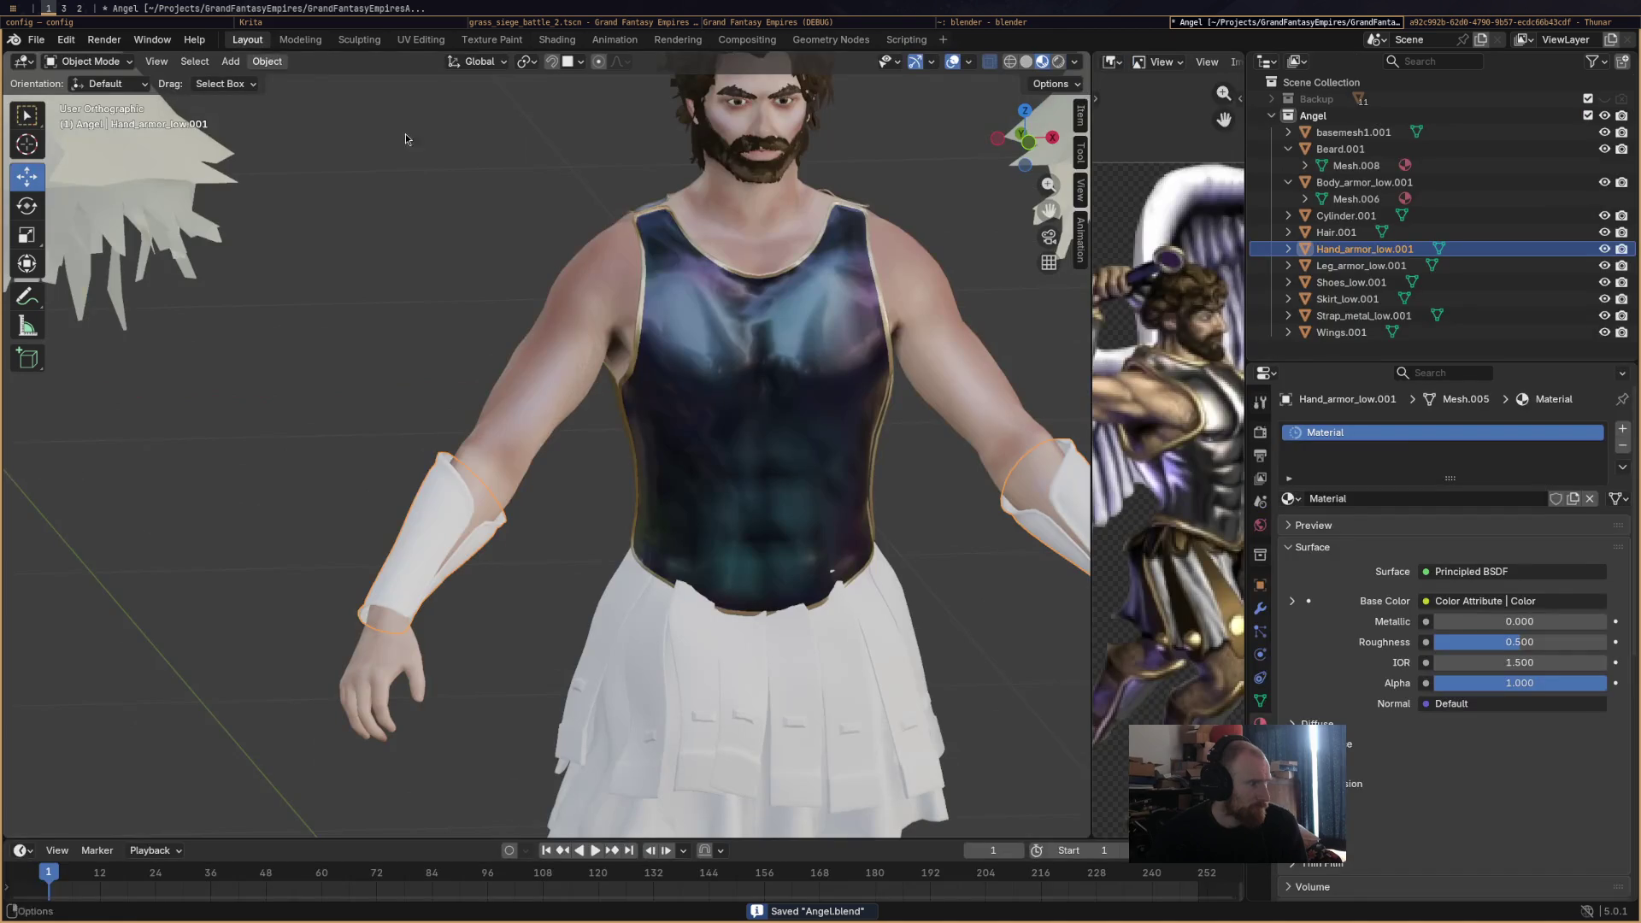
left_click(101, 61)
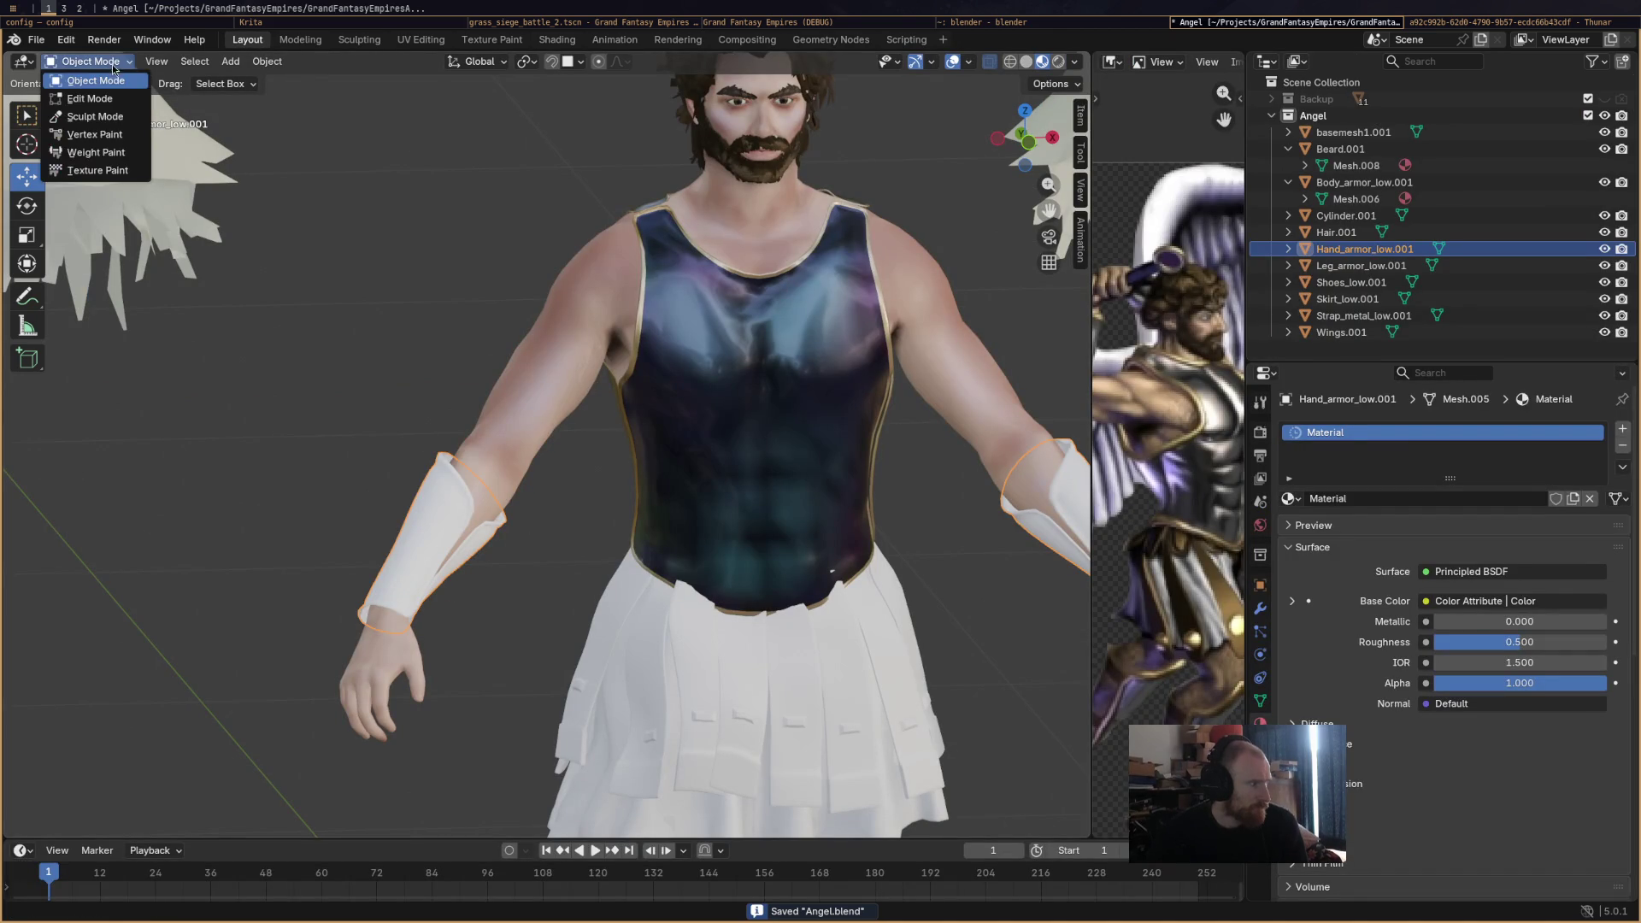
left_click(120, 139)
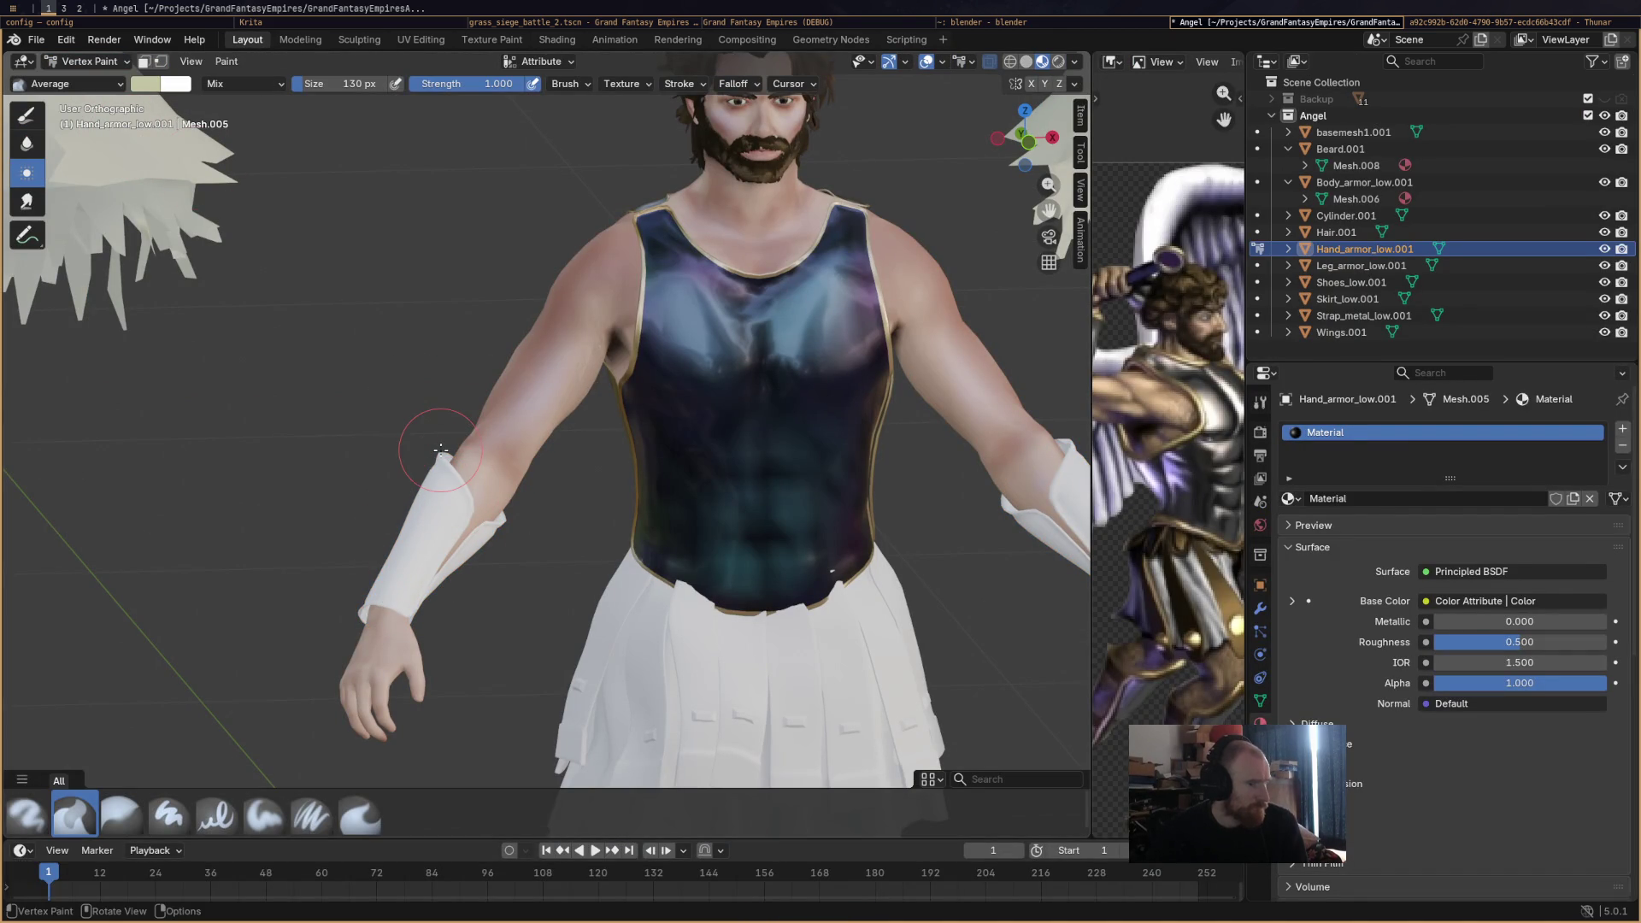
mouse_move(440, 449)
left_mouse_down()
mouse_move(479, 513)
mouse_move(728, 524)
mouse_move(547, 428)
mouse_move(555, 402)
mouse_move(530, 410)
left_mouse_up()
scroll(728, 524, "up", 3)
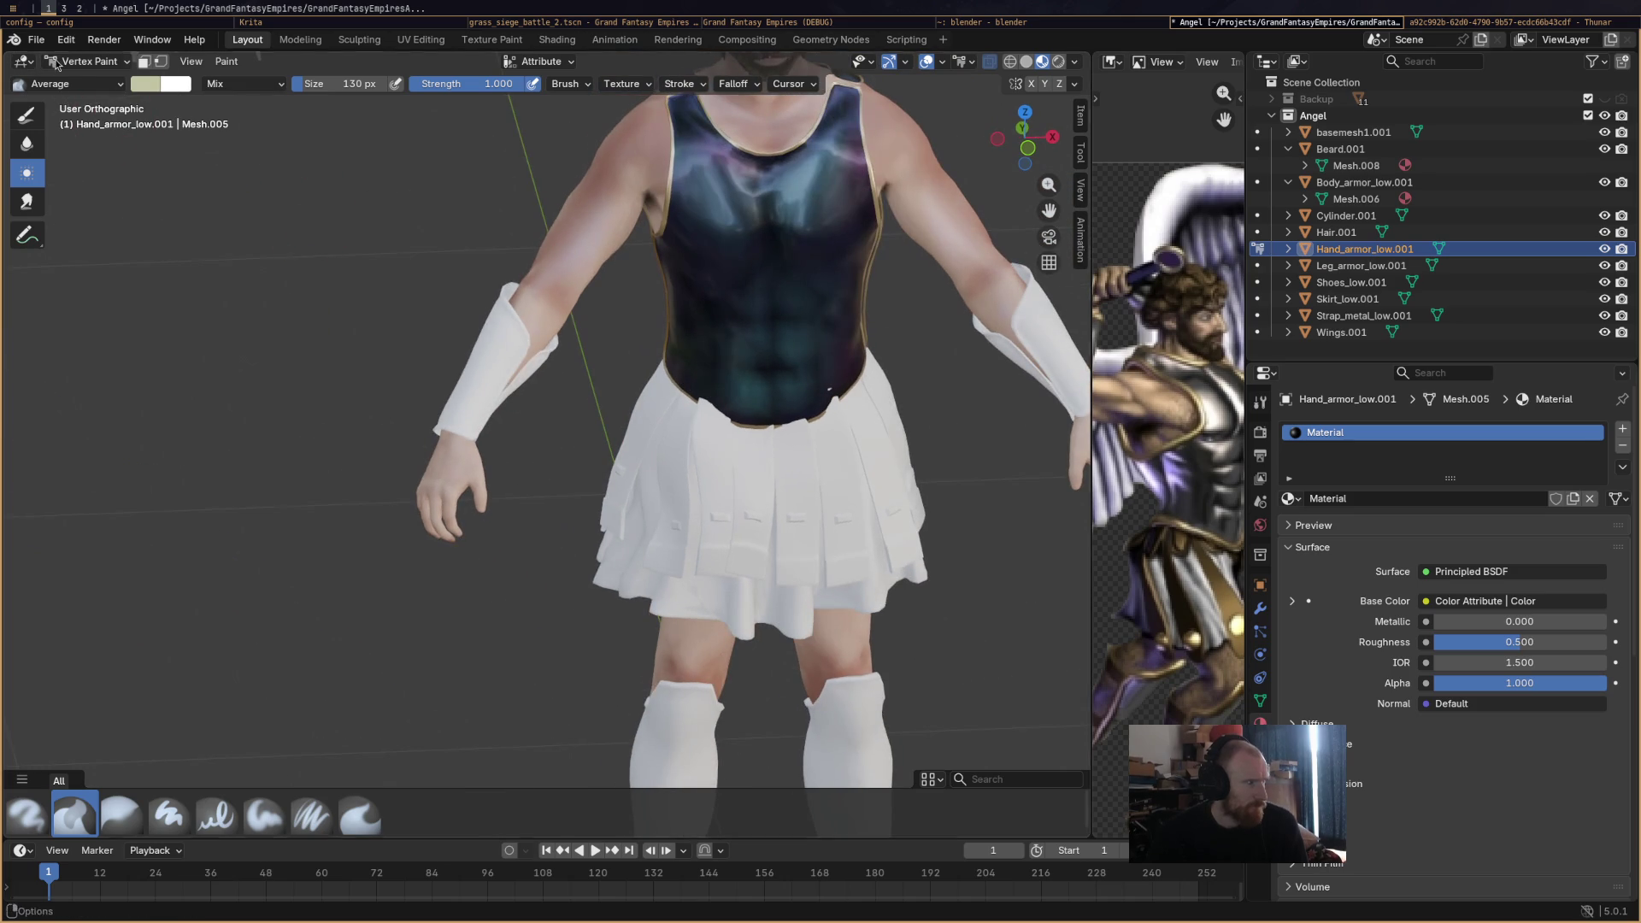
left_click(86, 60)
left_click(77, 81)
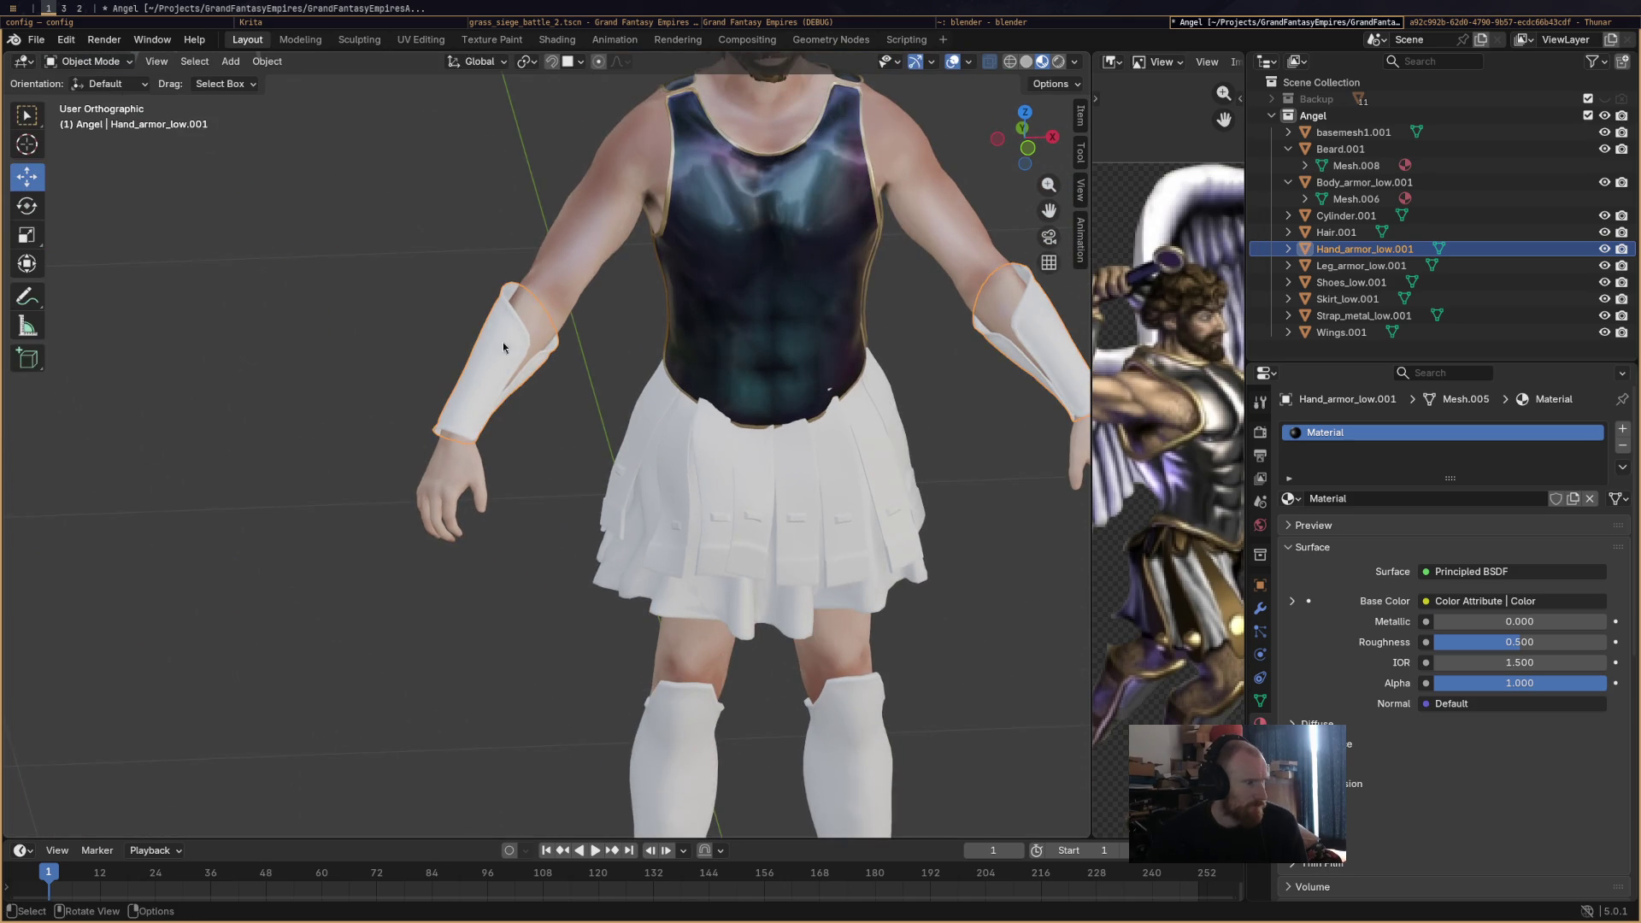
left_click(120, 63)
left_click(126, 136)
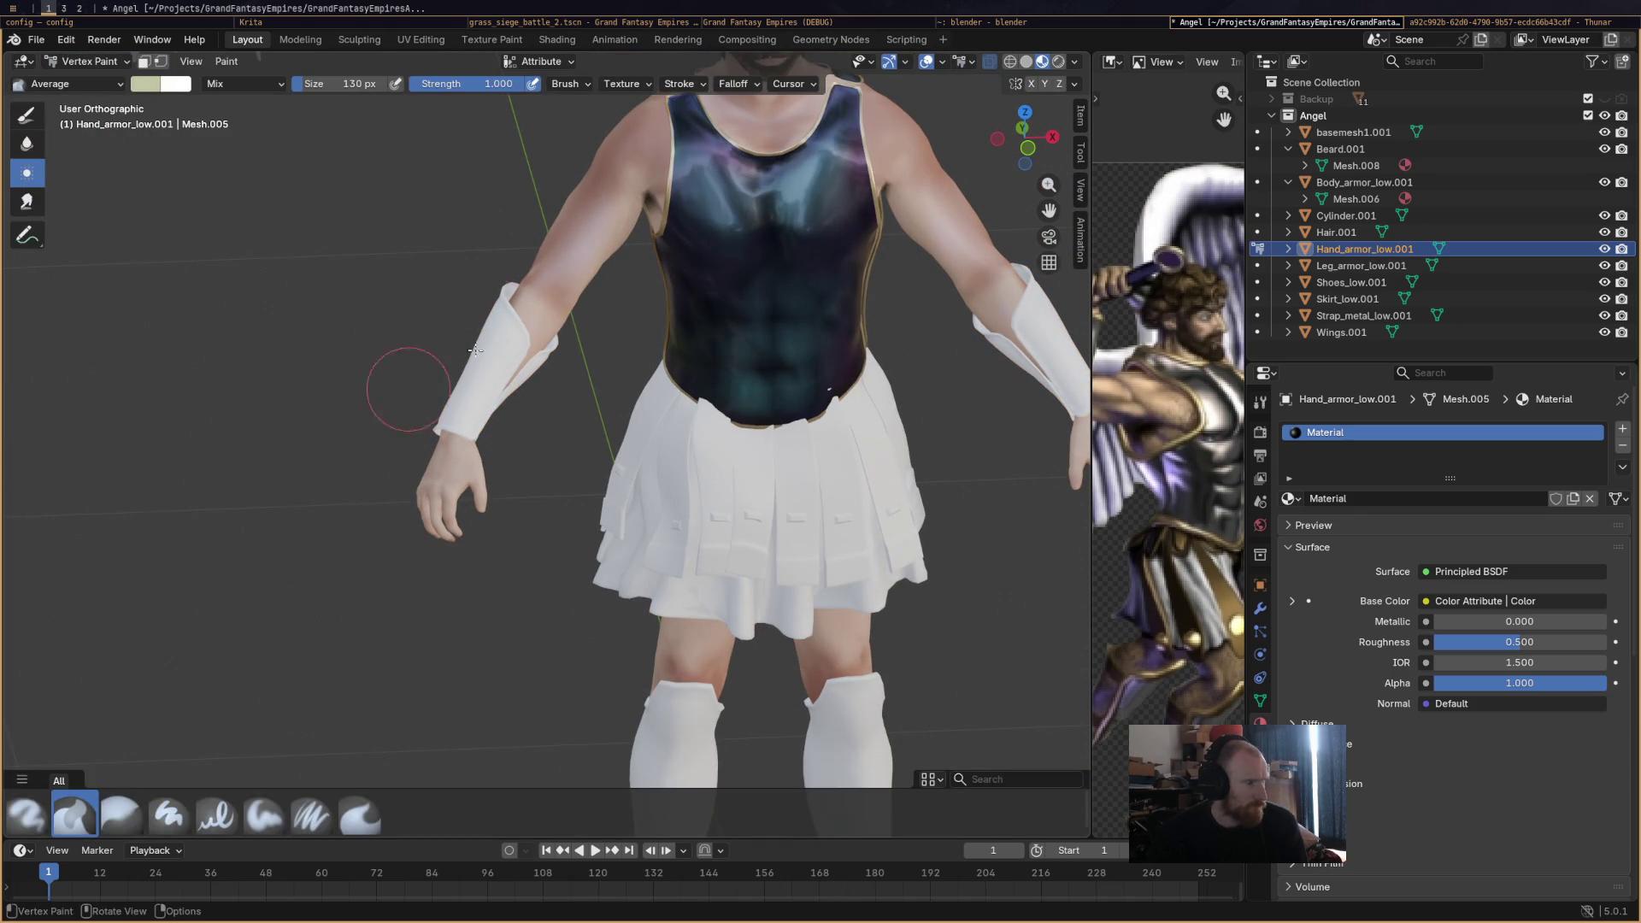
Airbrush the forearm guard using the lavender palette swatch.
left_click(1260, 402)
left_click(26, 814)
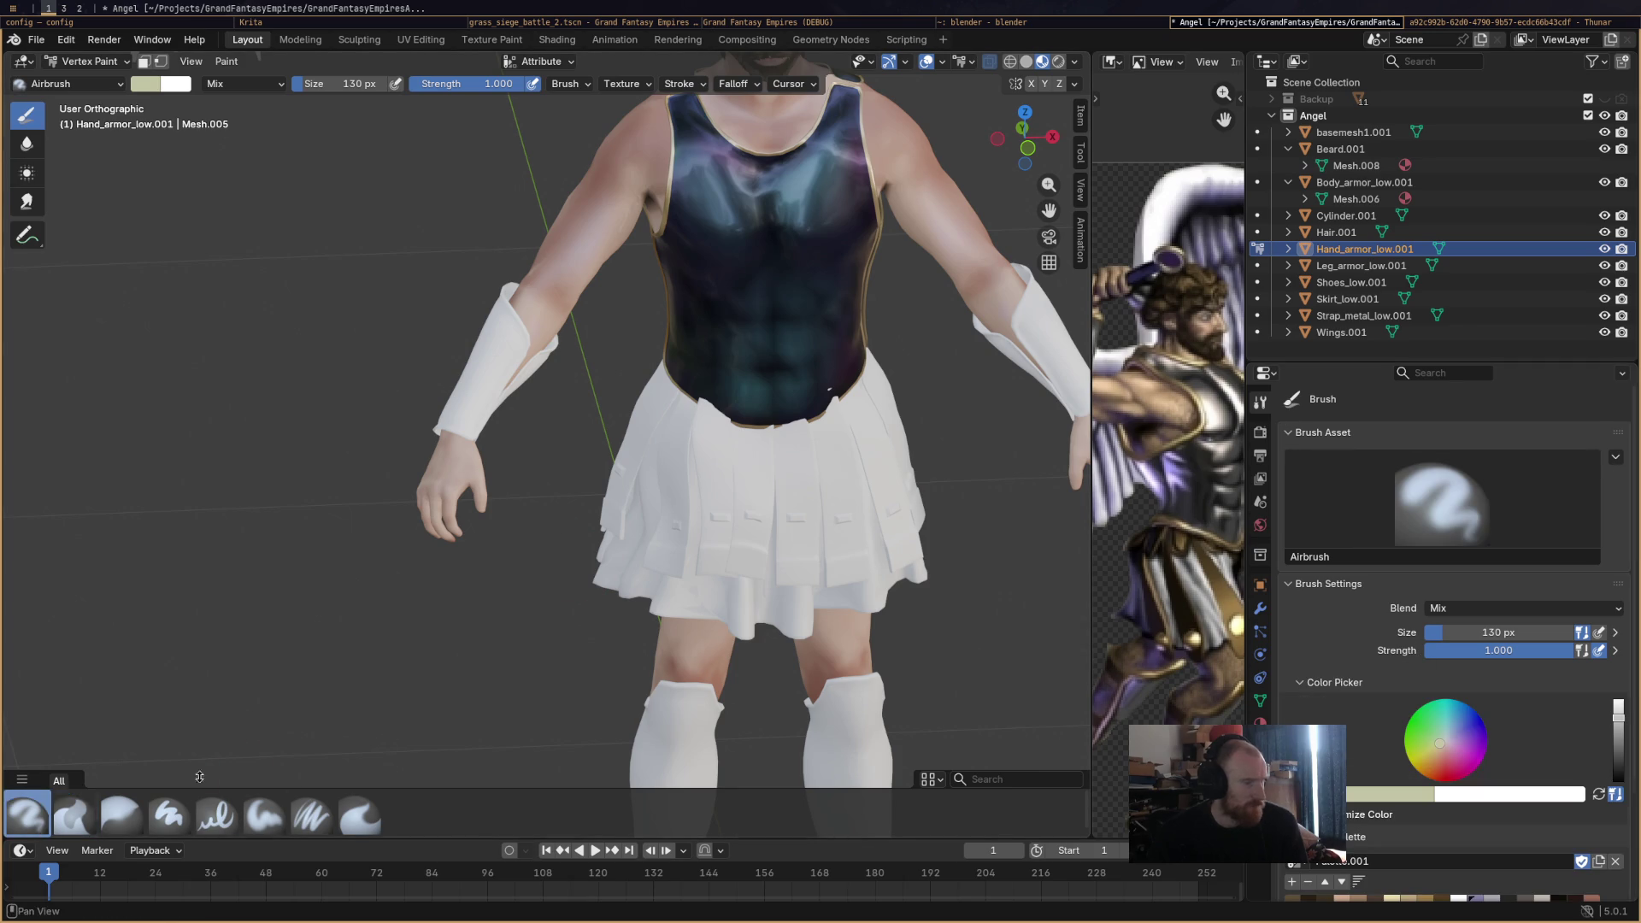
left_click_drag(515, 369, 440, 419)
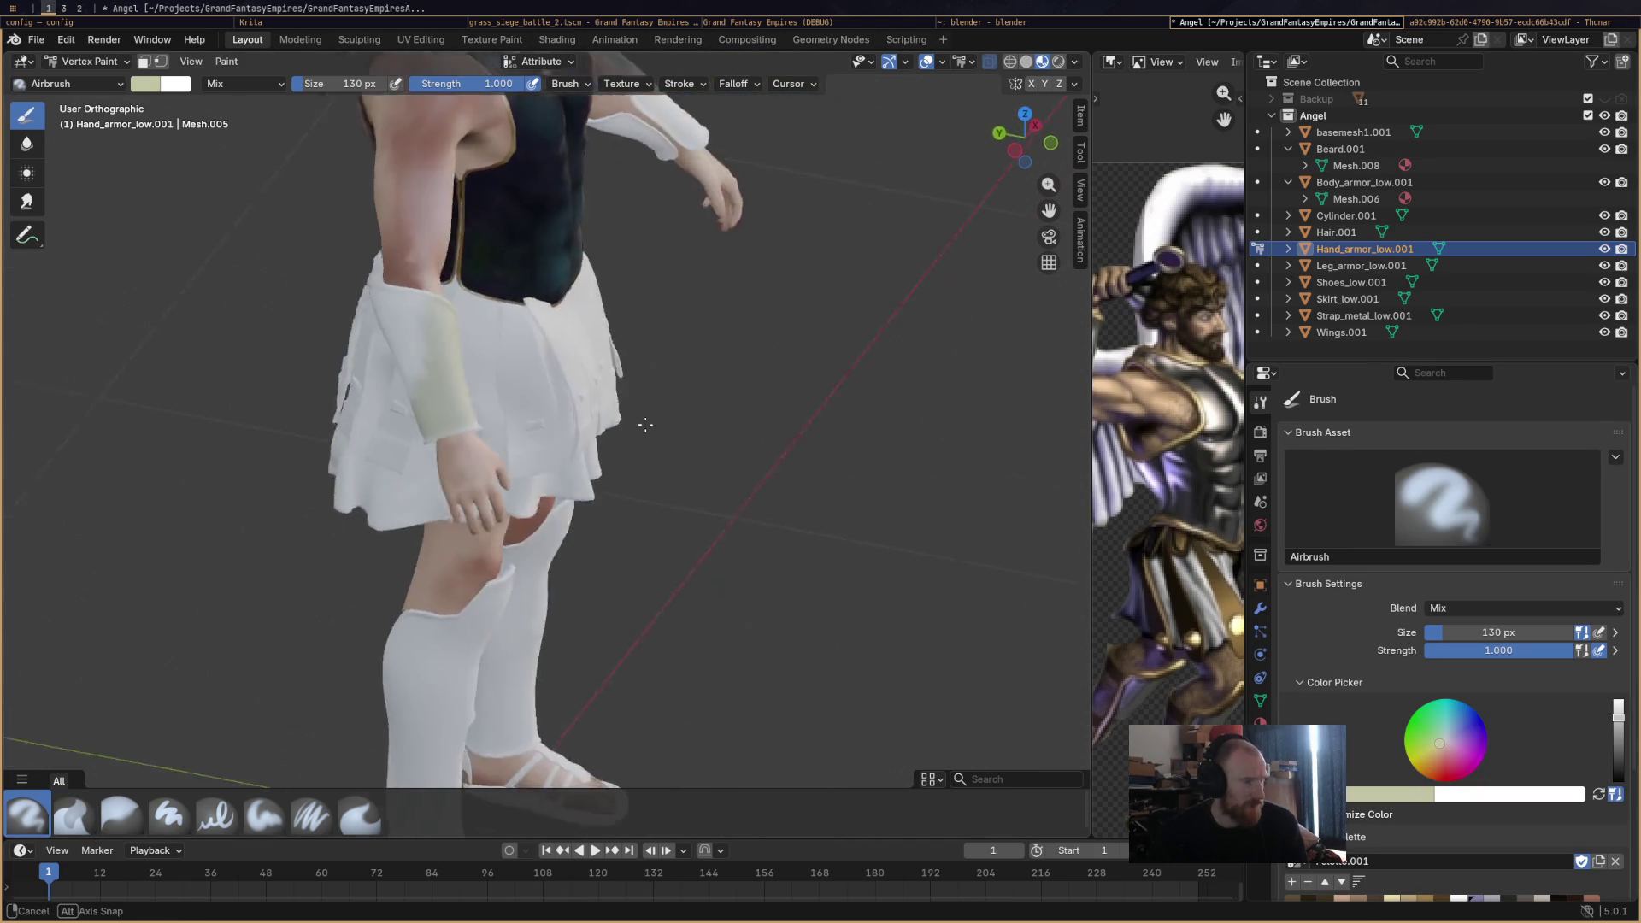
scroll(1448, 752, "down", 2)
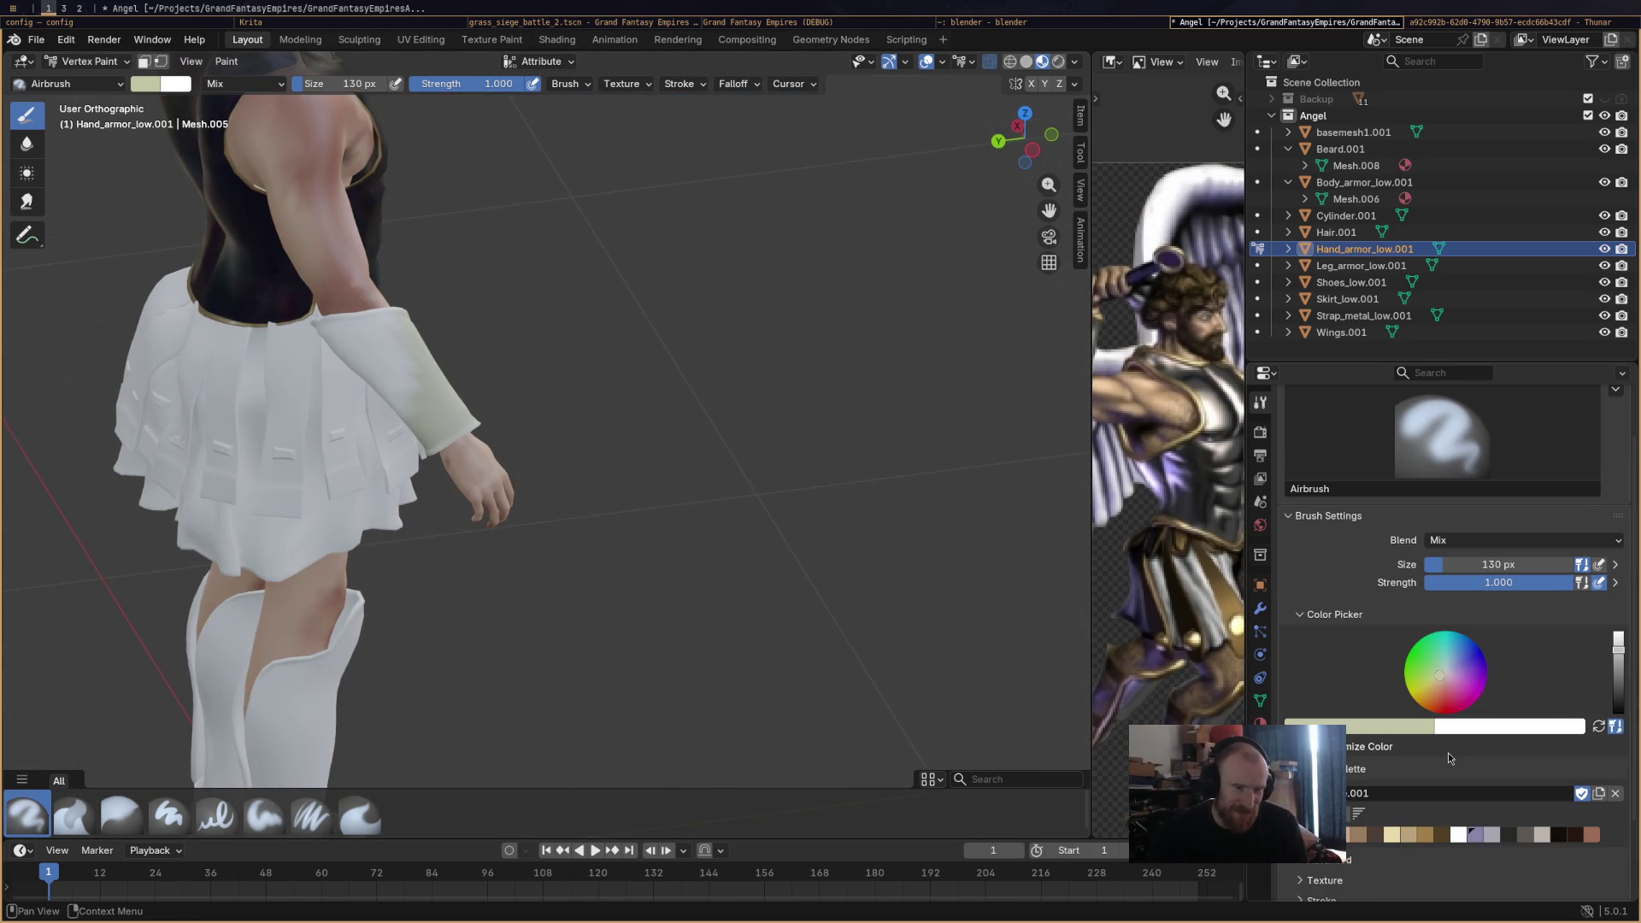
left_click(1494, 838)
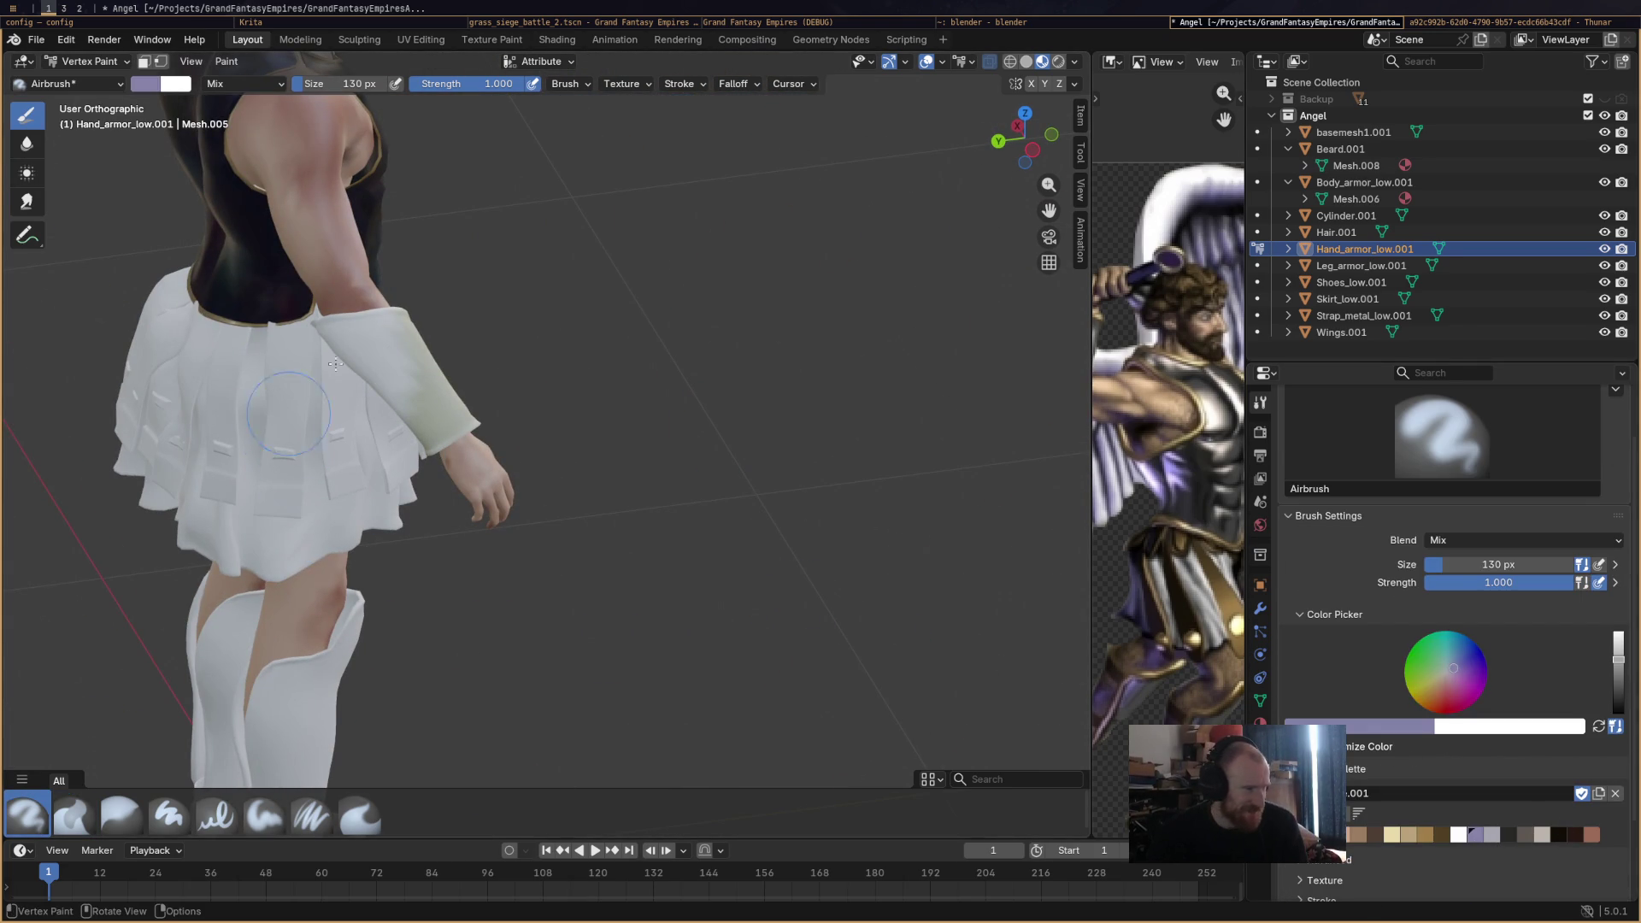
mouse_move(367, 359)
left_mouse_down()
mouse_move(842, 494)
mouse_move(526, 410)
mouse_move(728, 562)
mouse_move(659, 396)
mouse_move(432, 309)
left_mouse_up()
In Edit Mode, Alt-select the inner plate edge loop of the arm guard, then return to Vertex Paint.
left_click(85, 62)
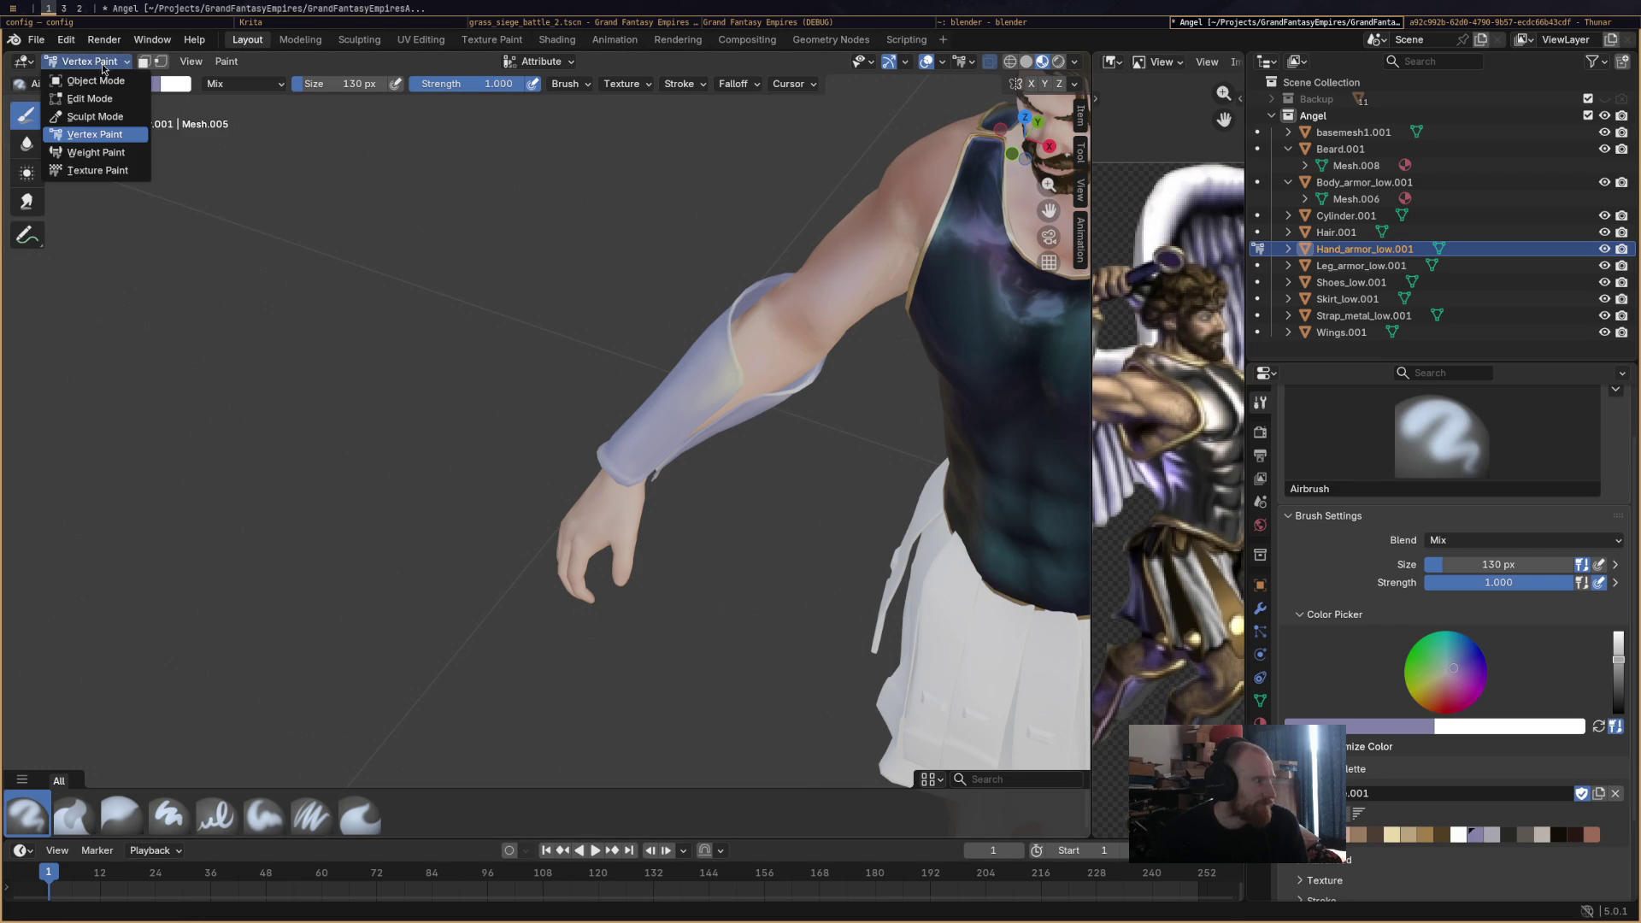
left_click(82, 94)
scroll(850, 373, "up", 5)
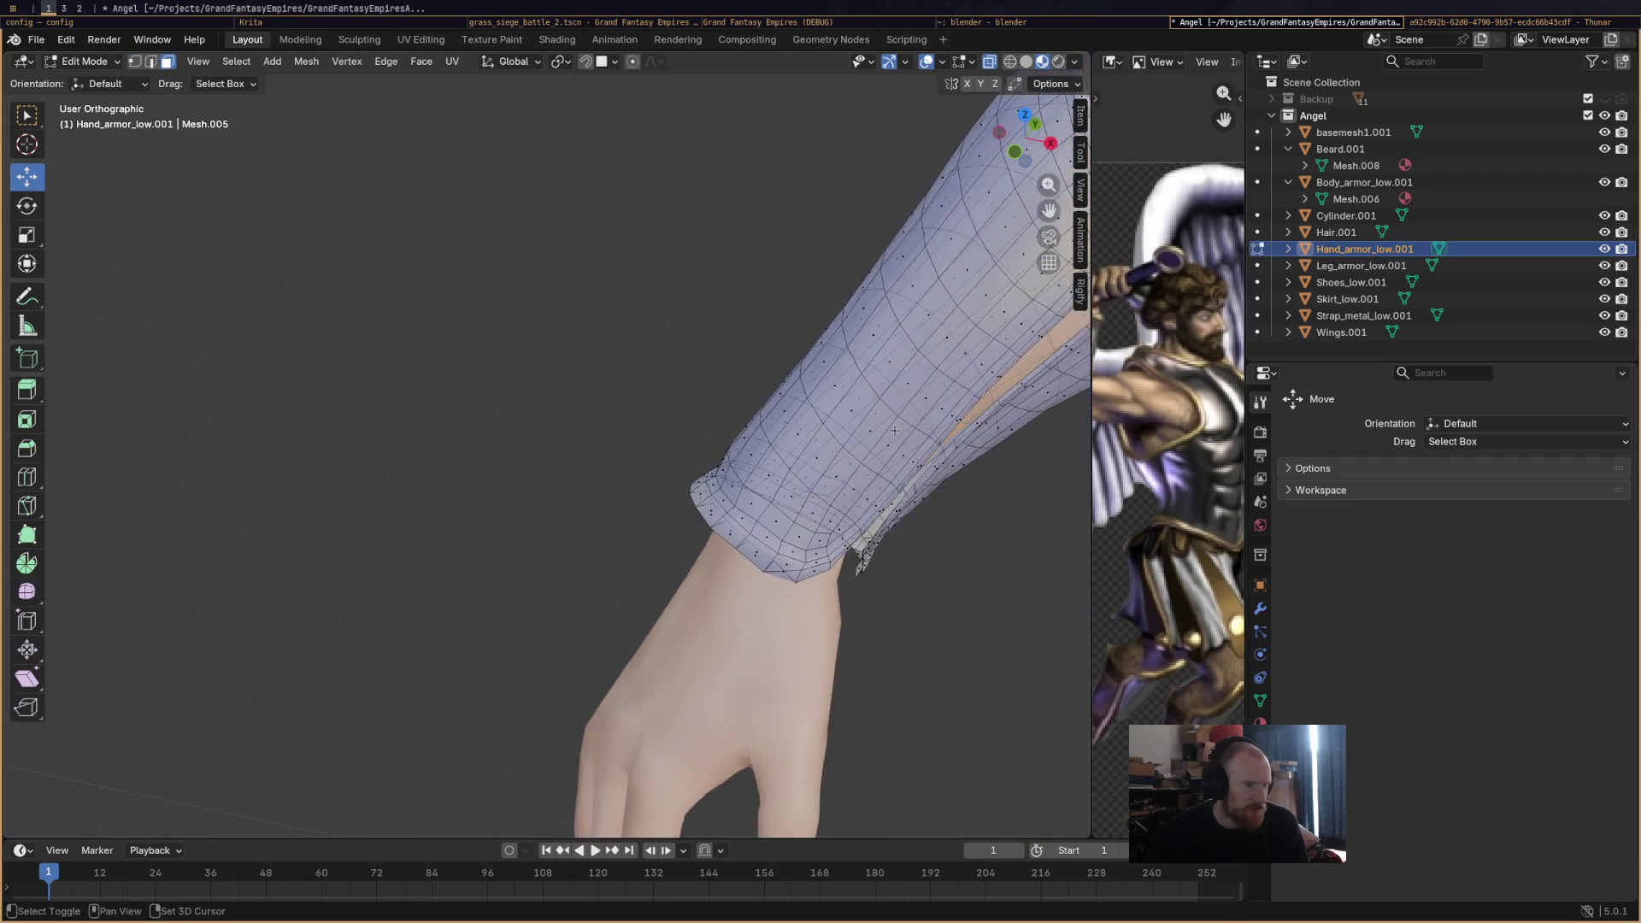
left_click_drag(850, 373, 678, 406)
scroll(677, 406, "up", 2)
left_click(678, 400, "alt")
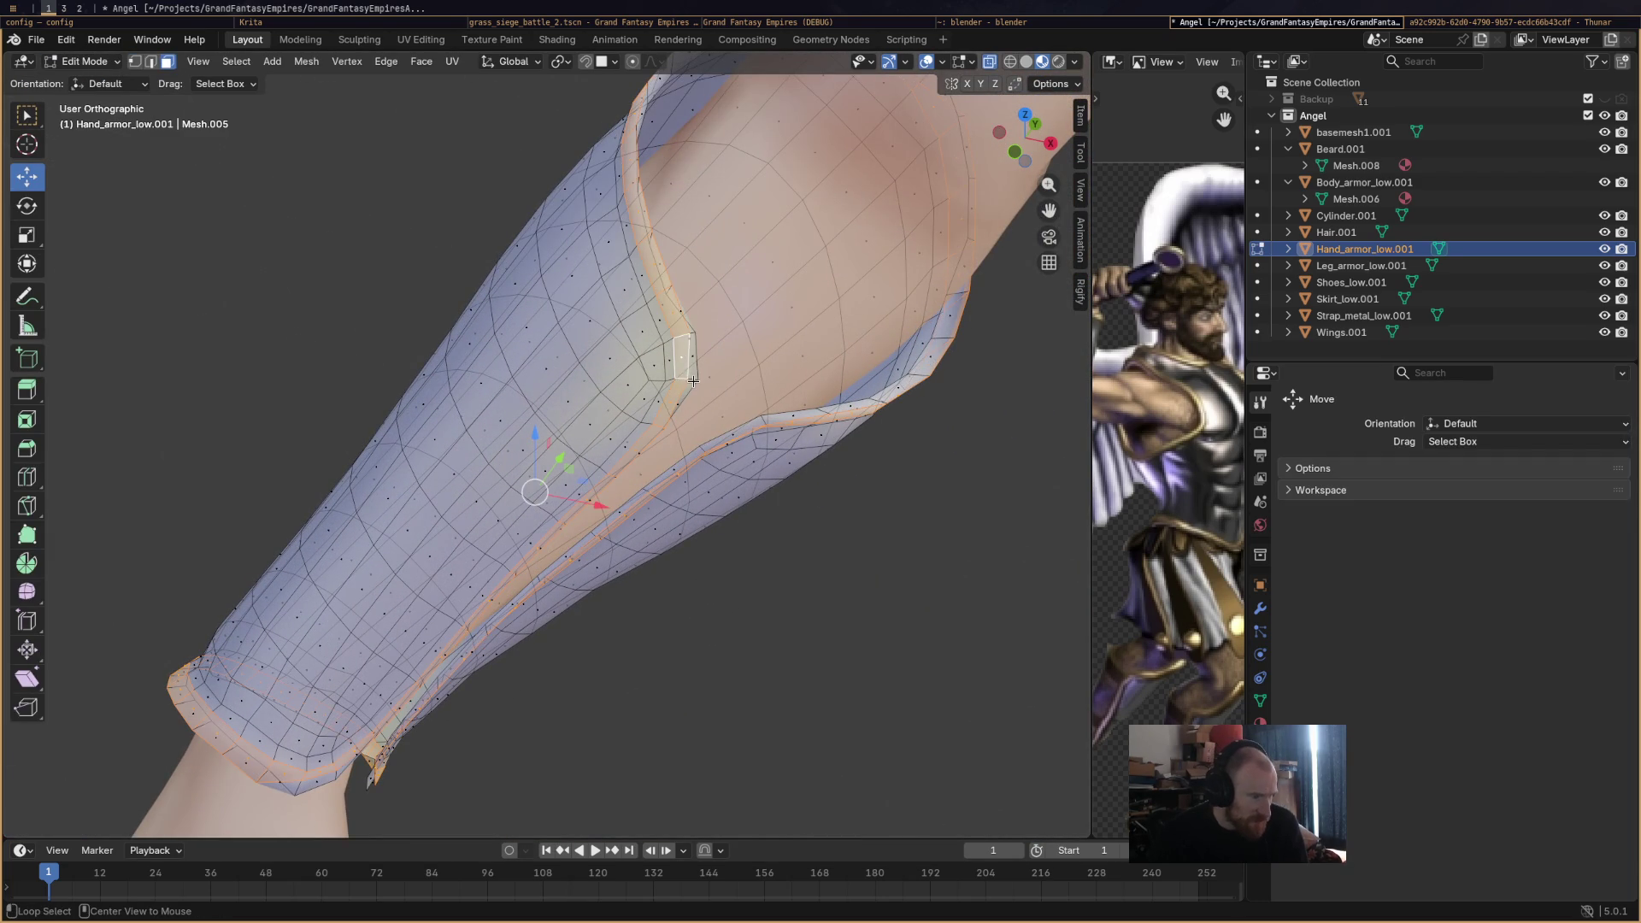
left_click(681, 383, "alt+shift")
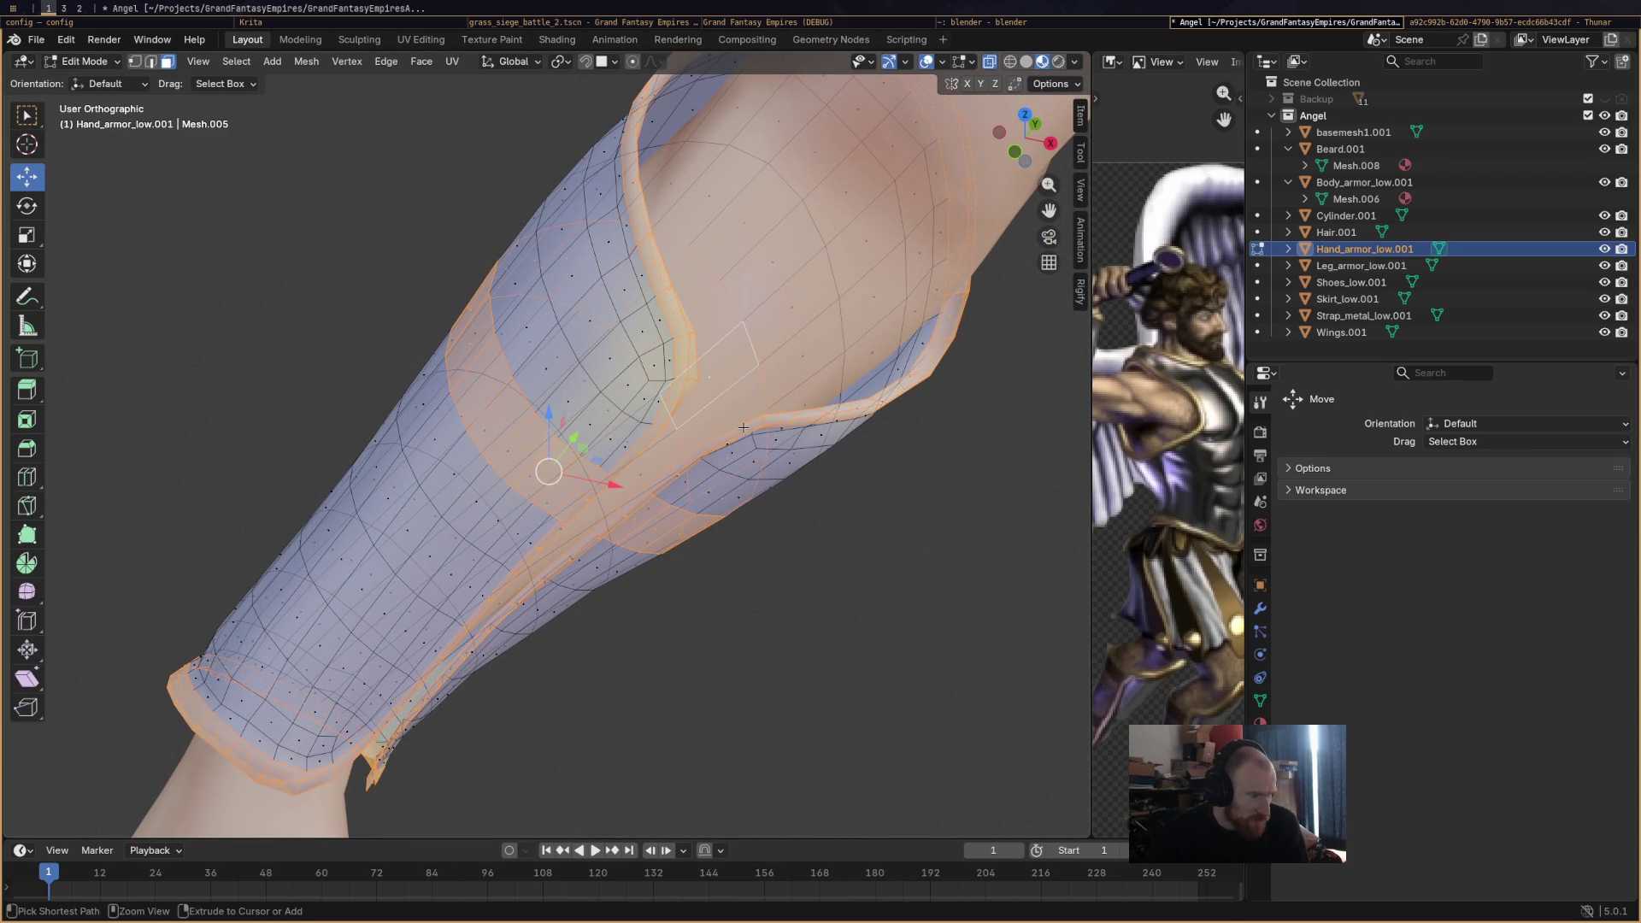
mouse_move(672, 379)
left_mouse_down()
mouse_move(846, 495)
mouse_move(855, 530)
mouse_move(829, 564)
mouse_move(818, 500)
left_mouse_up()
scroll(633, 509, "down", 5)
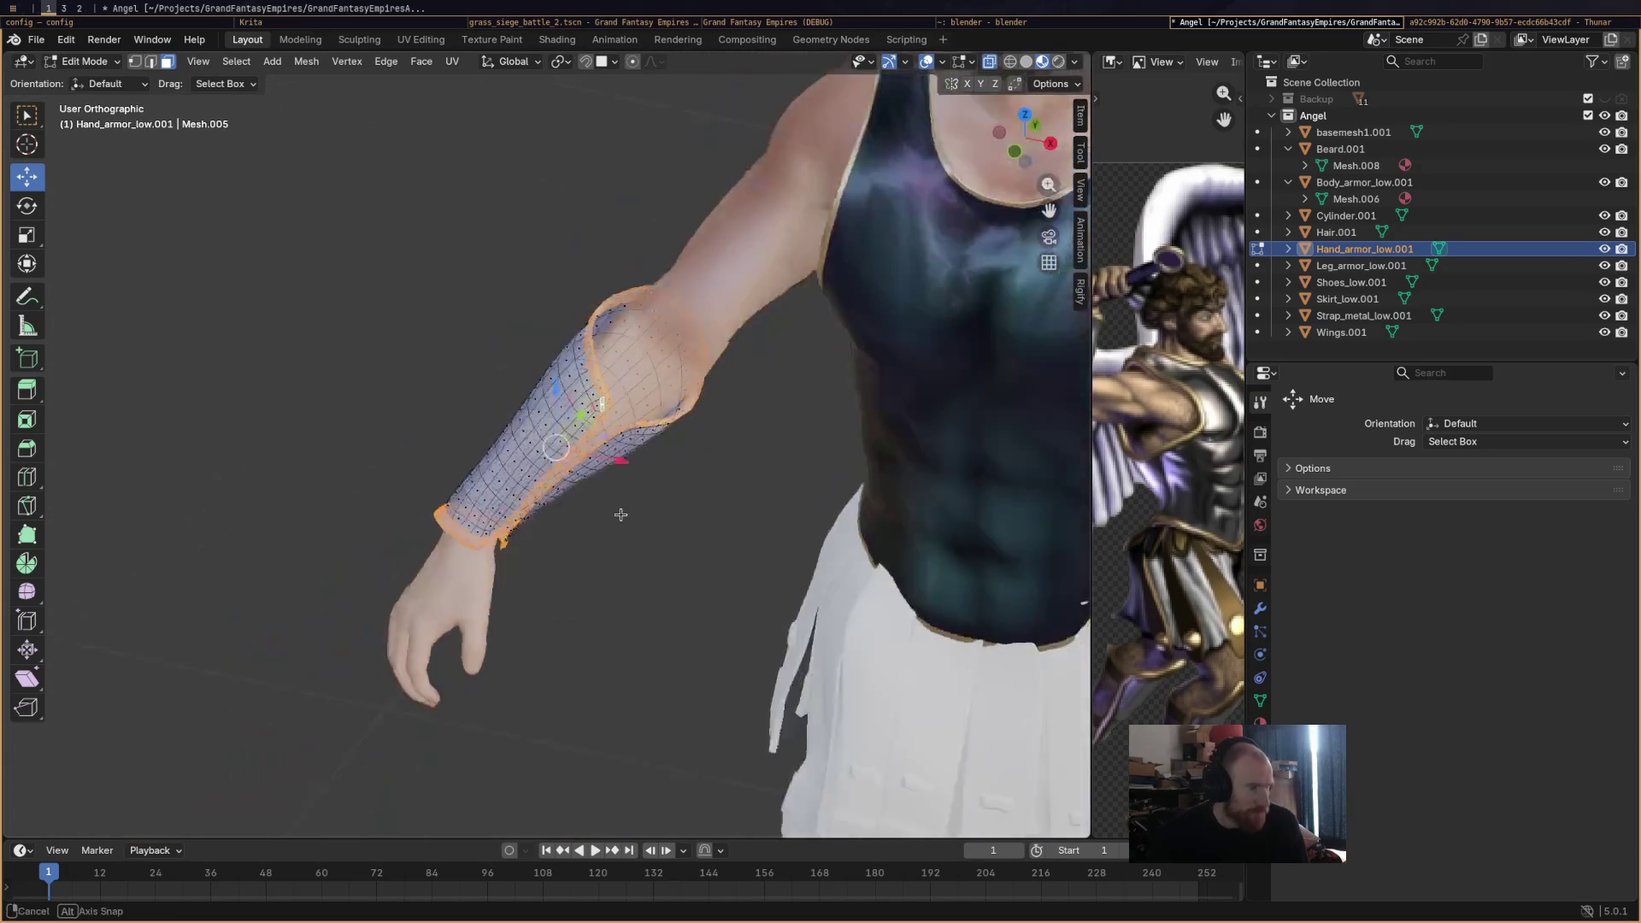
left_click(86, 68)
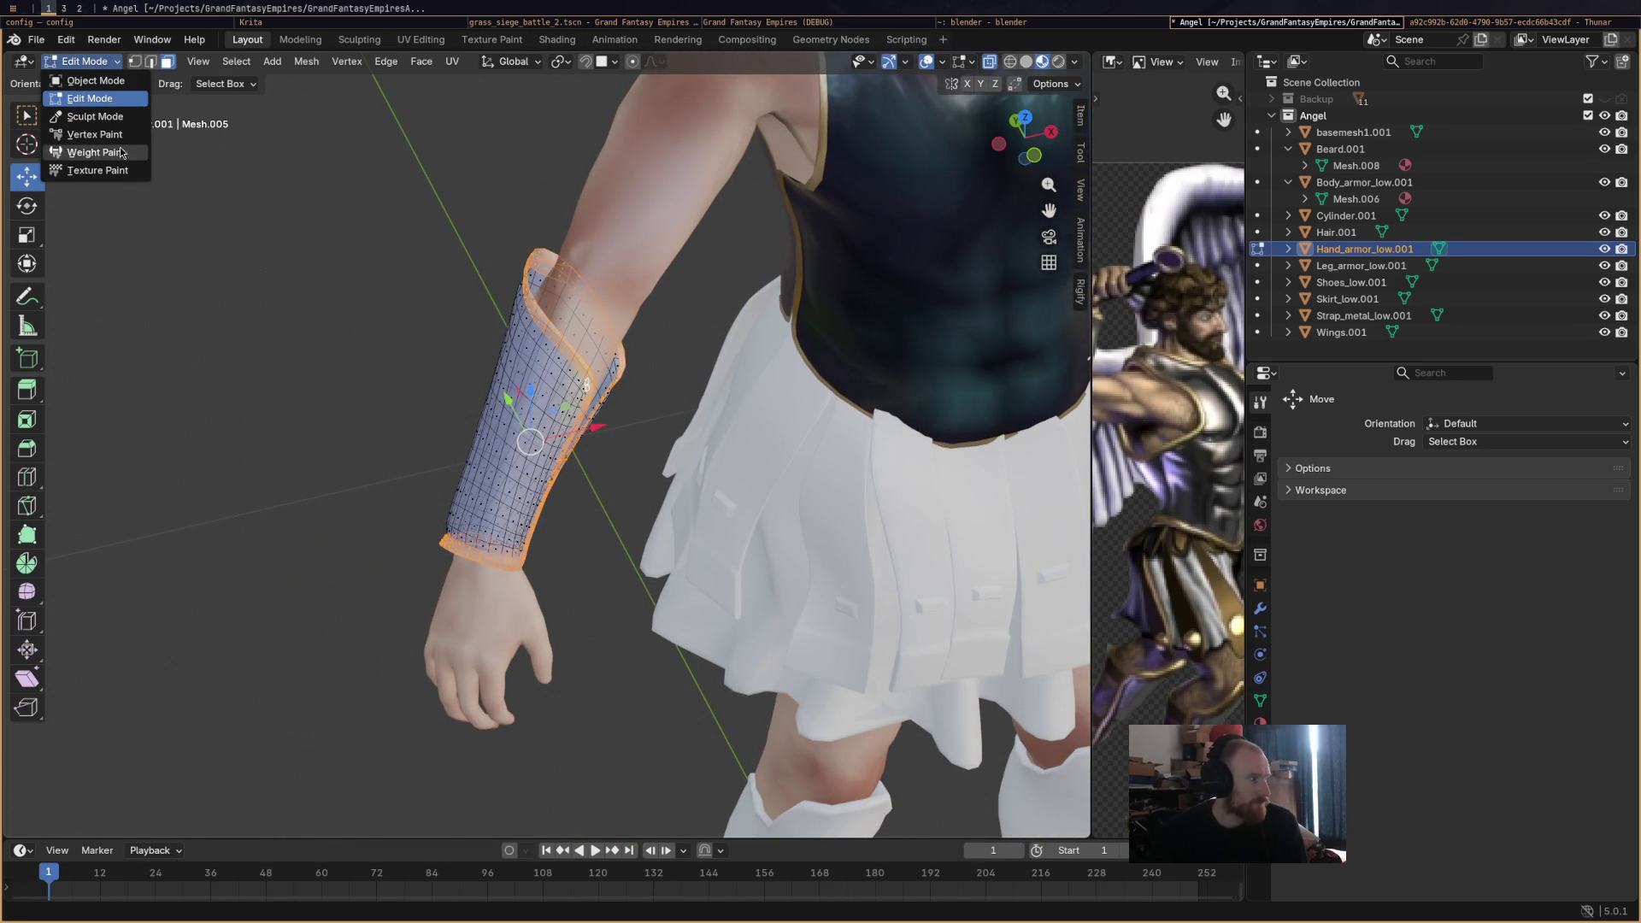
left_click(85, 136)
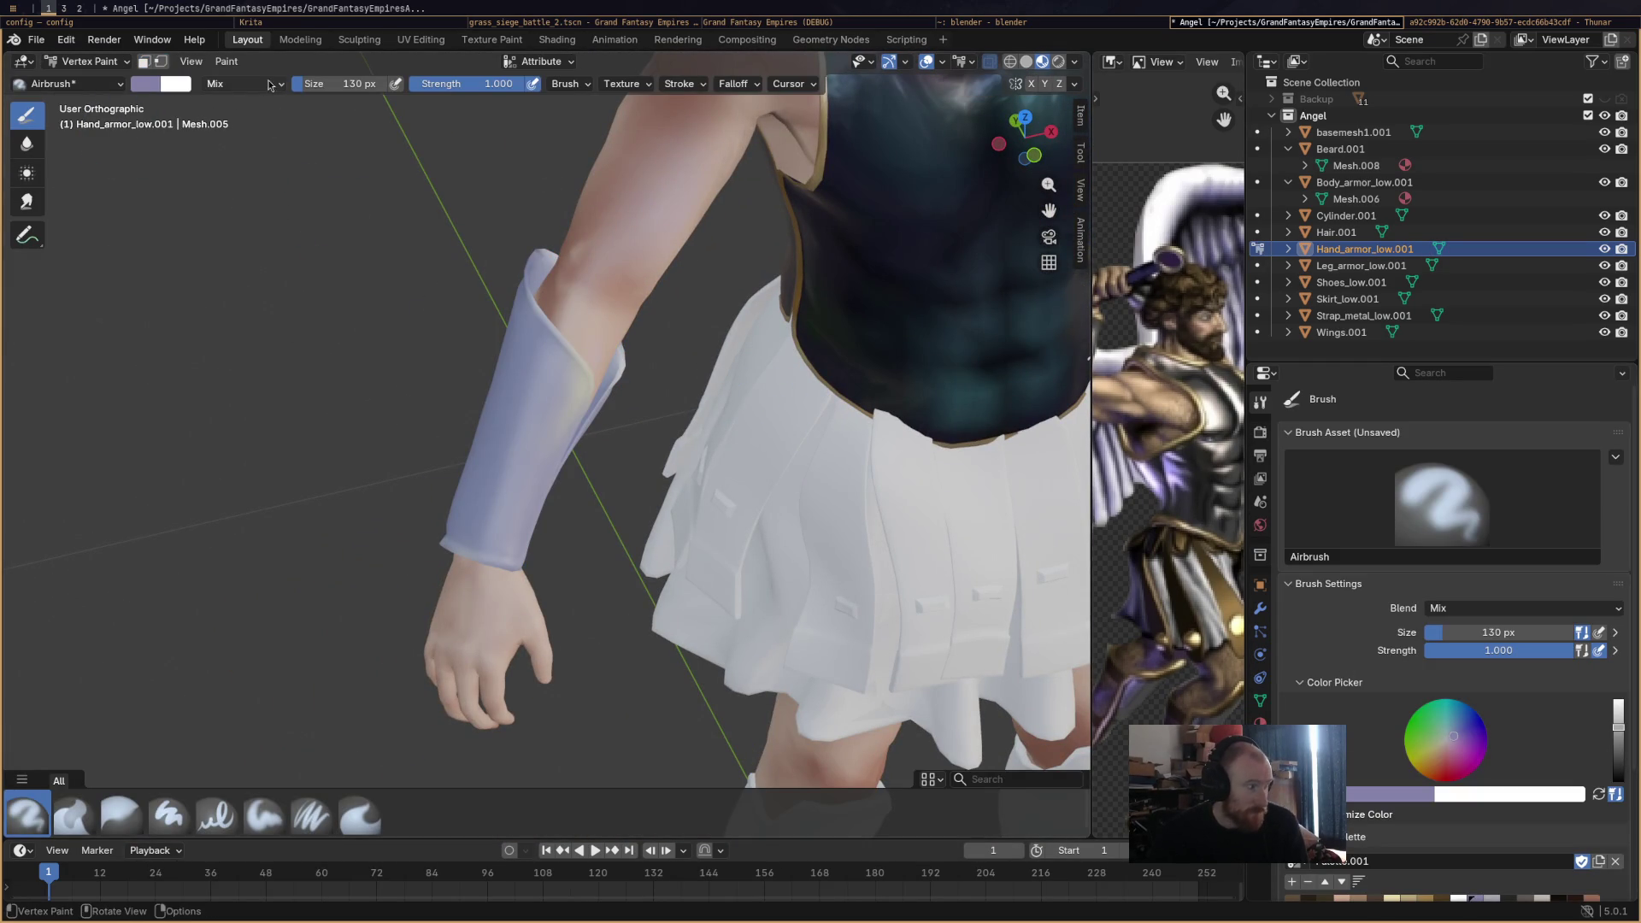
Enable face selection masking and choose the tan swatch as the paint colour.
left_click(145, 62)
scroll(1359, 780, "down", 3)
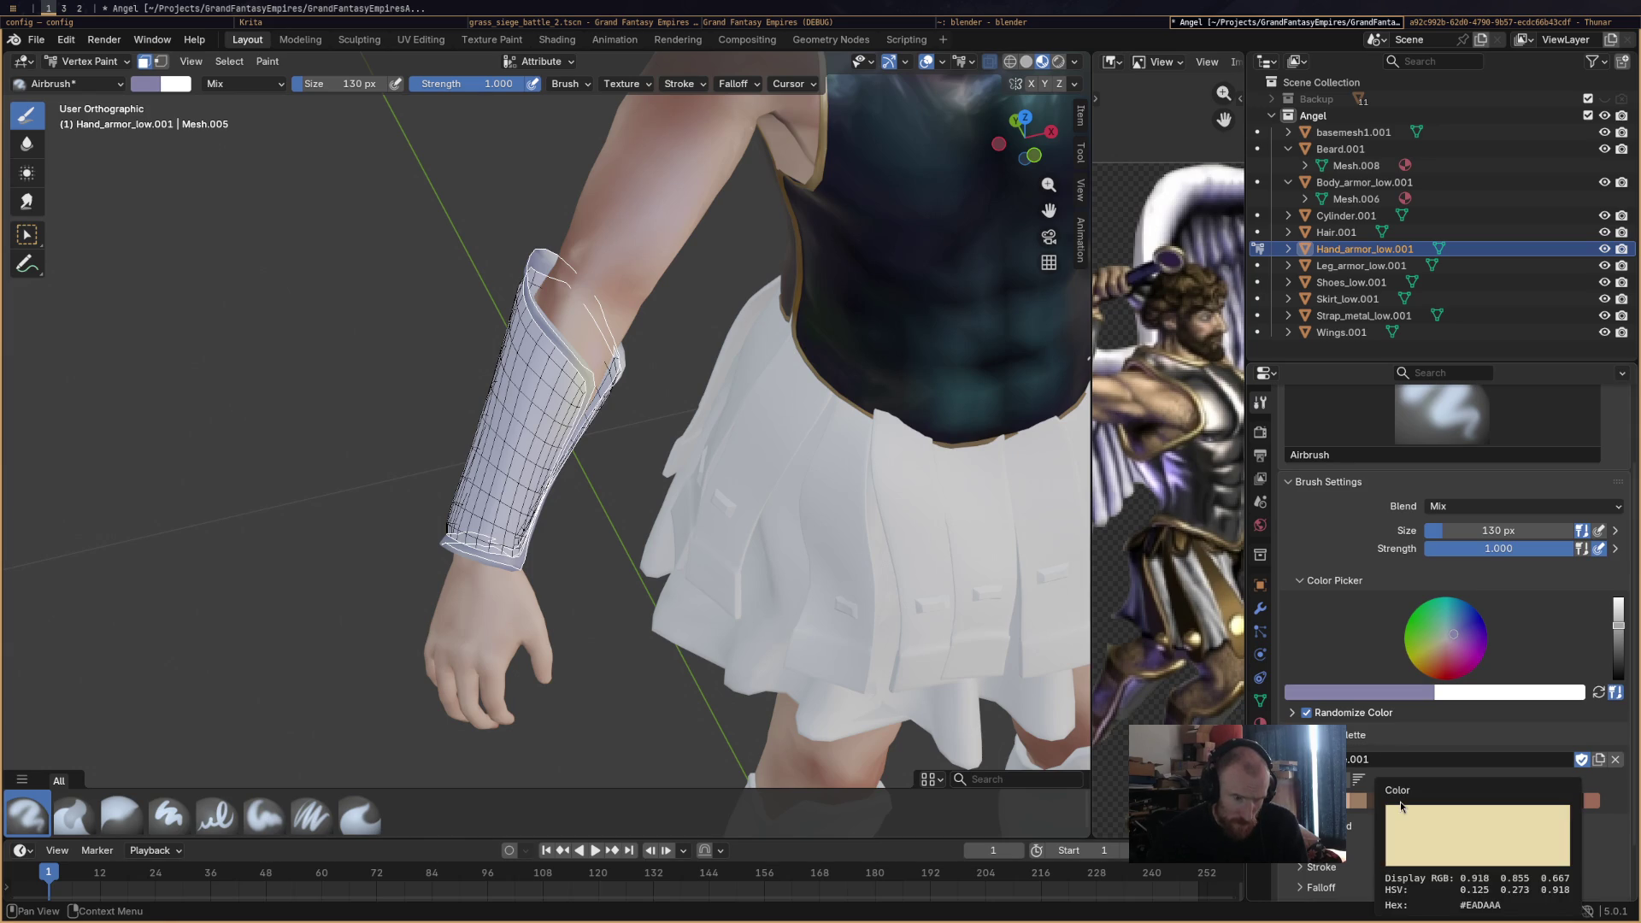
left_click(1394, 801)
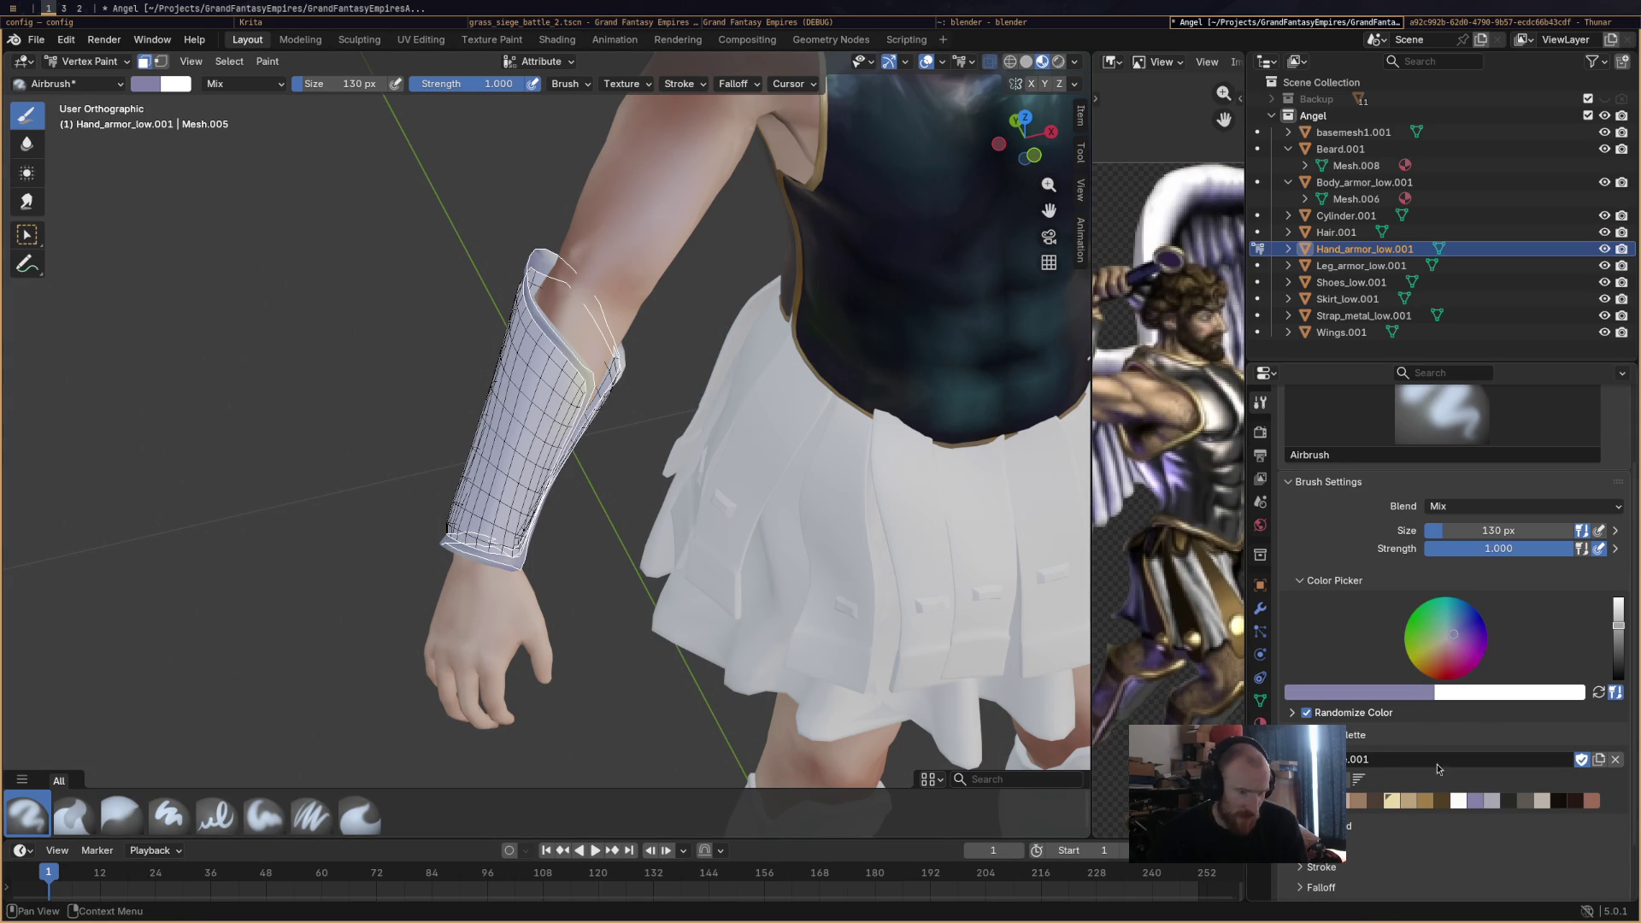
left_click(1408, 801)
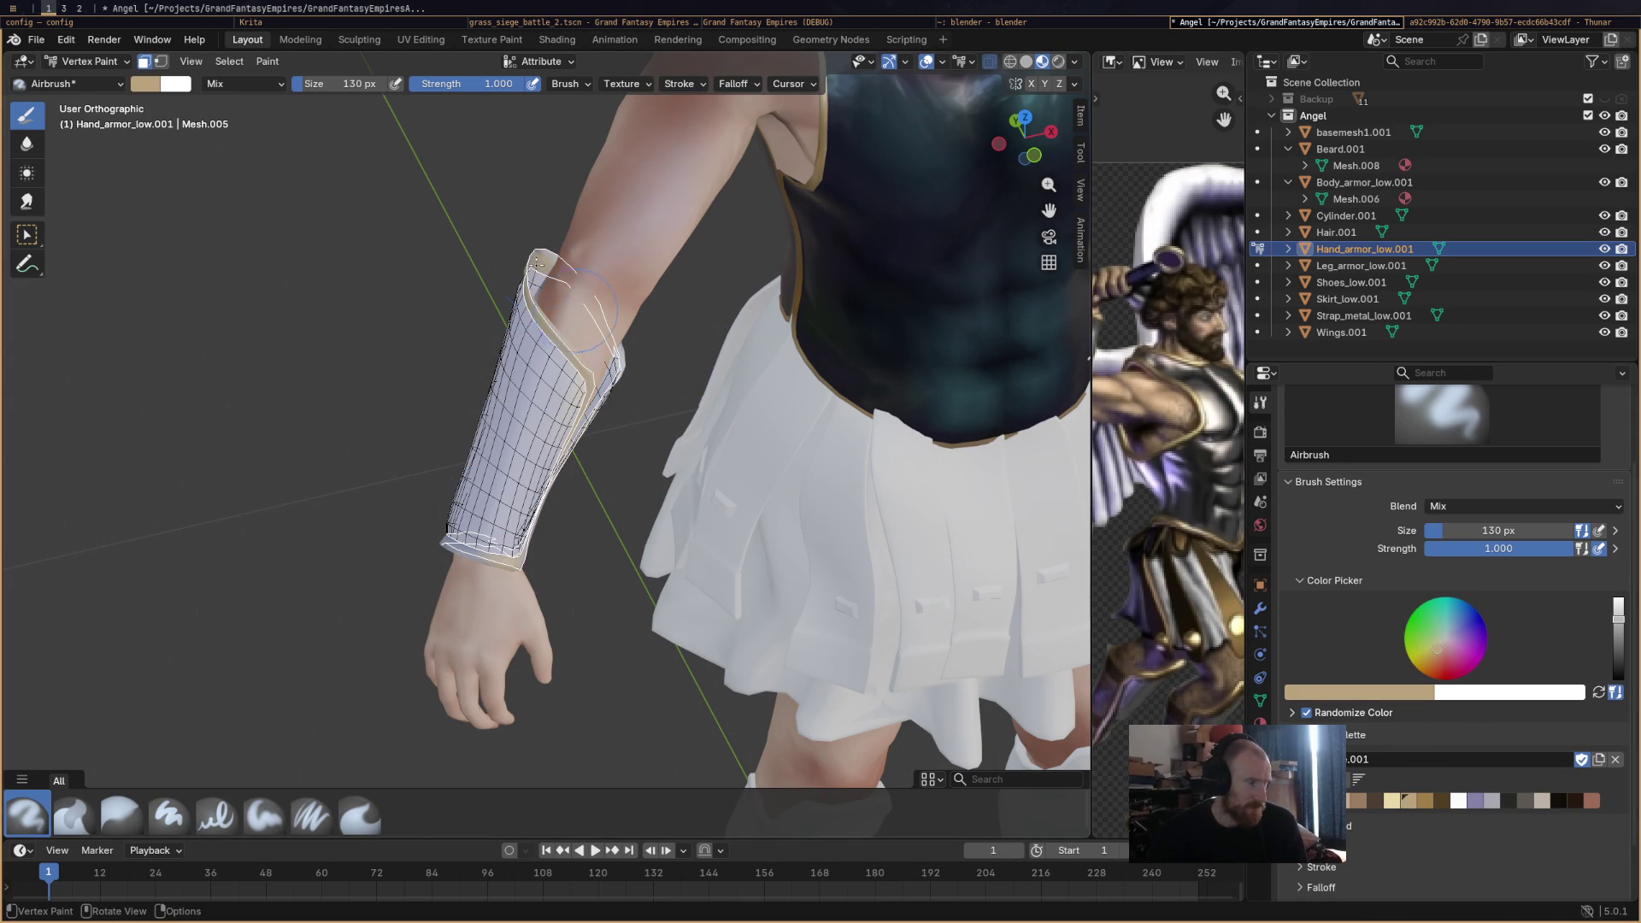
Orbit around the arm guard and skirt to inspect the painted bracer from side and front.
left_click_drag(467, 556, 427, 585)
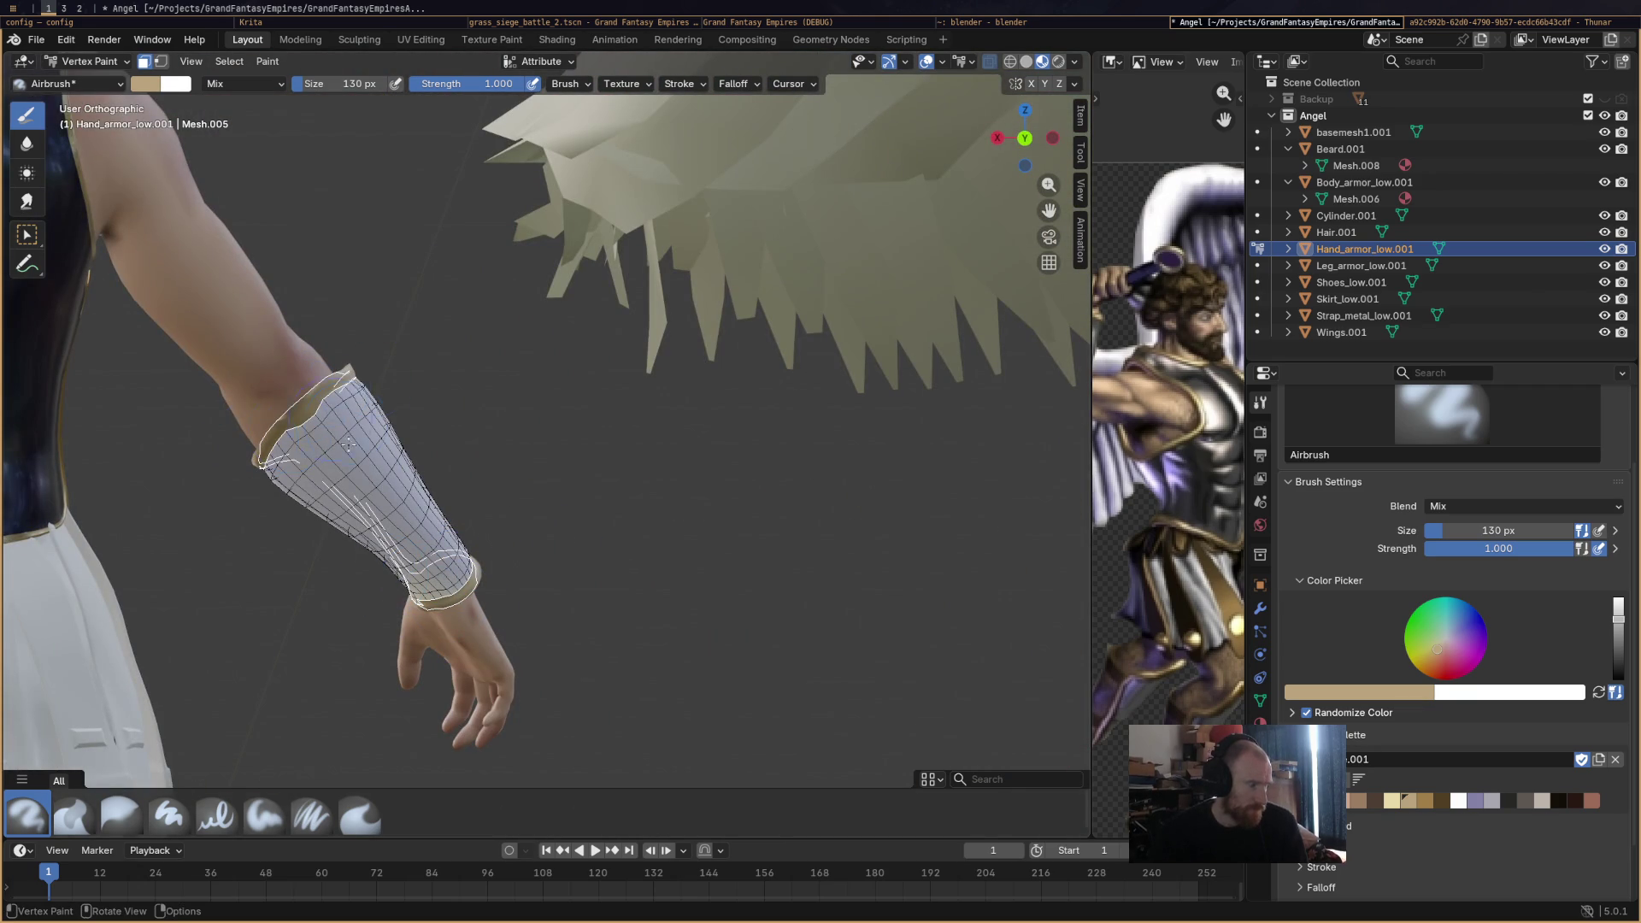
mouse_move(348, 443)
left_mouse_down()
mouse_move(510, 535)
mouse_move(485, 601)
mouse_move(598, 547)
mouse_move(665, 455)
left_mouse_up()
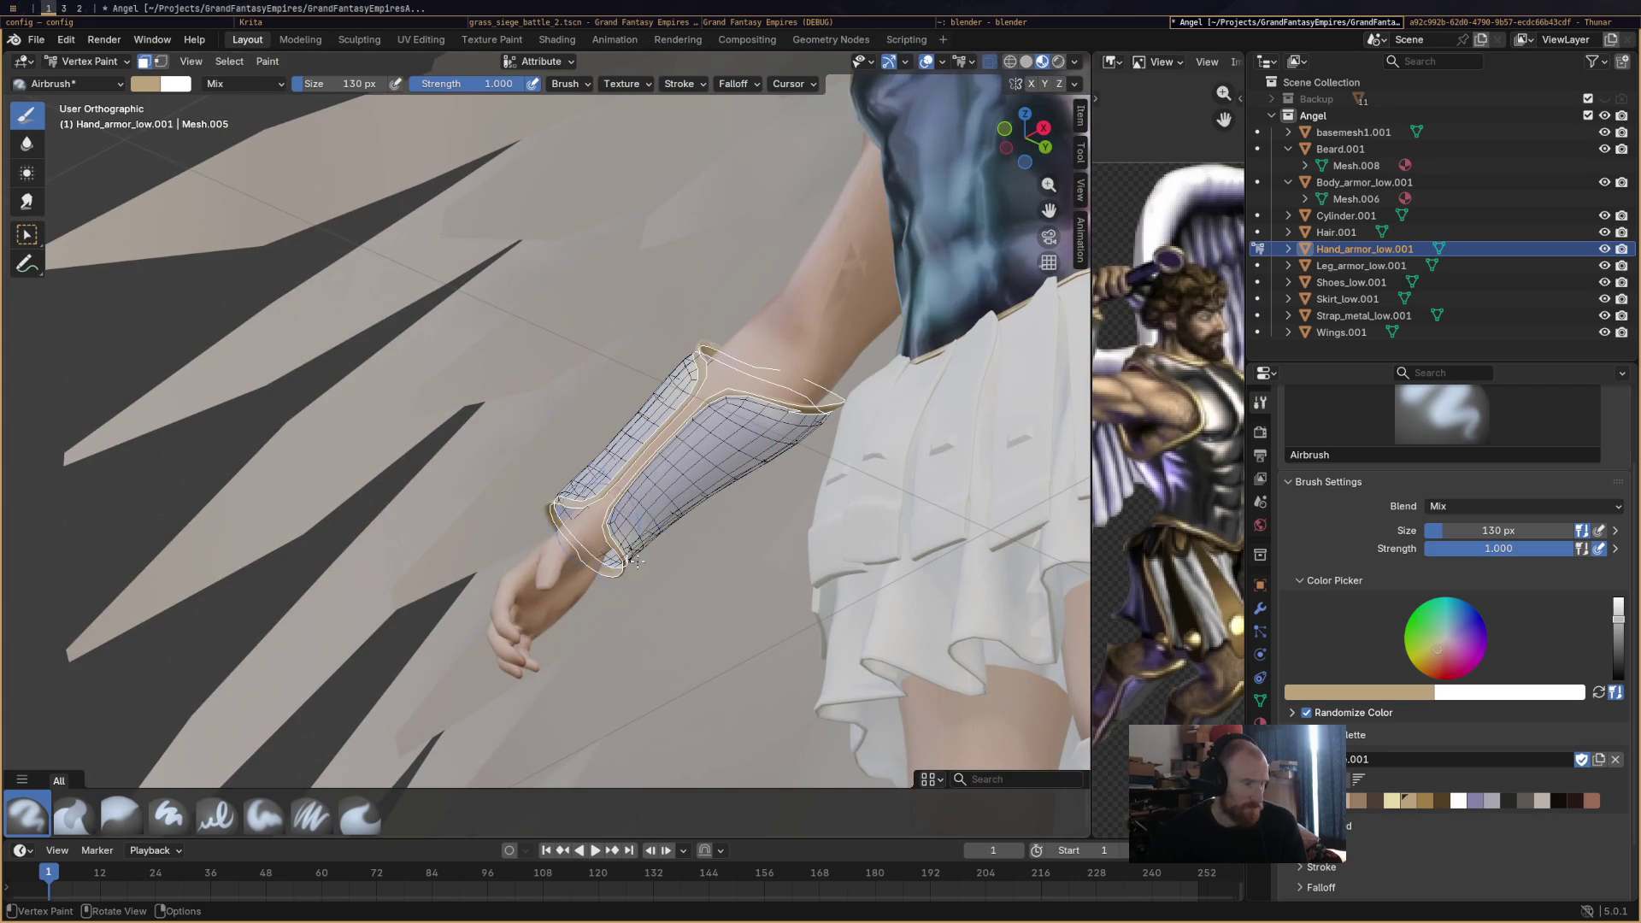
mouse_move(637, 562)
left_mouse_down()
mouse_move(726, 632)
mouse_move(598, 581)
left_mouse_up()
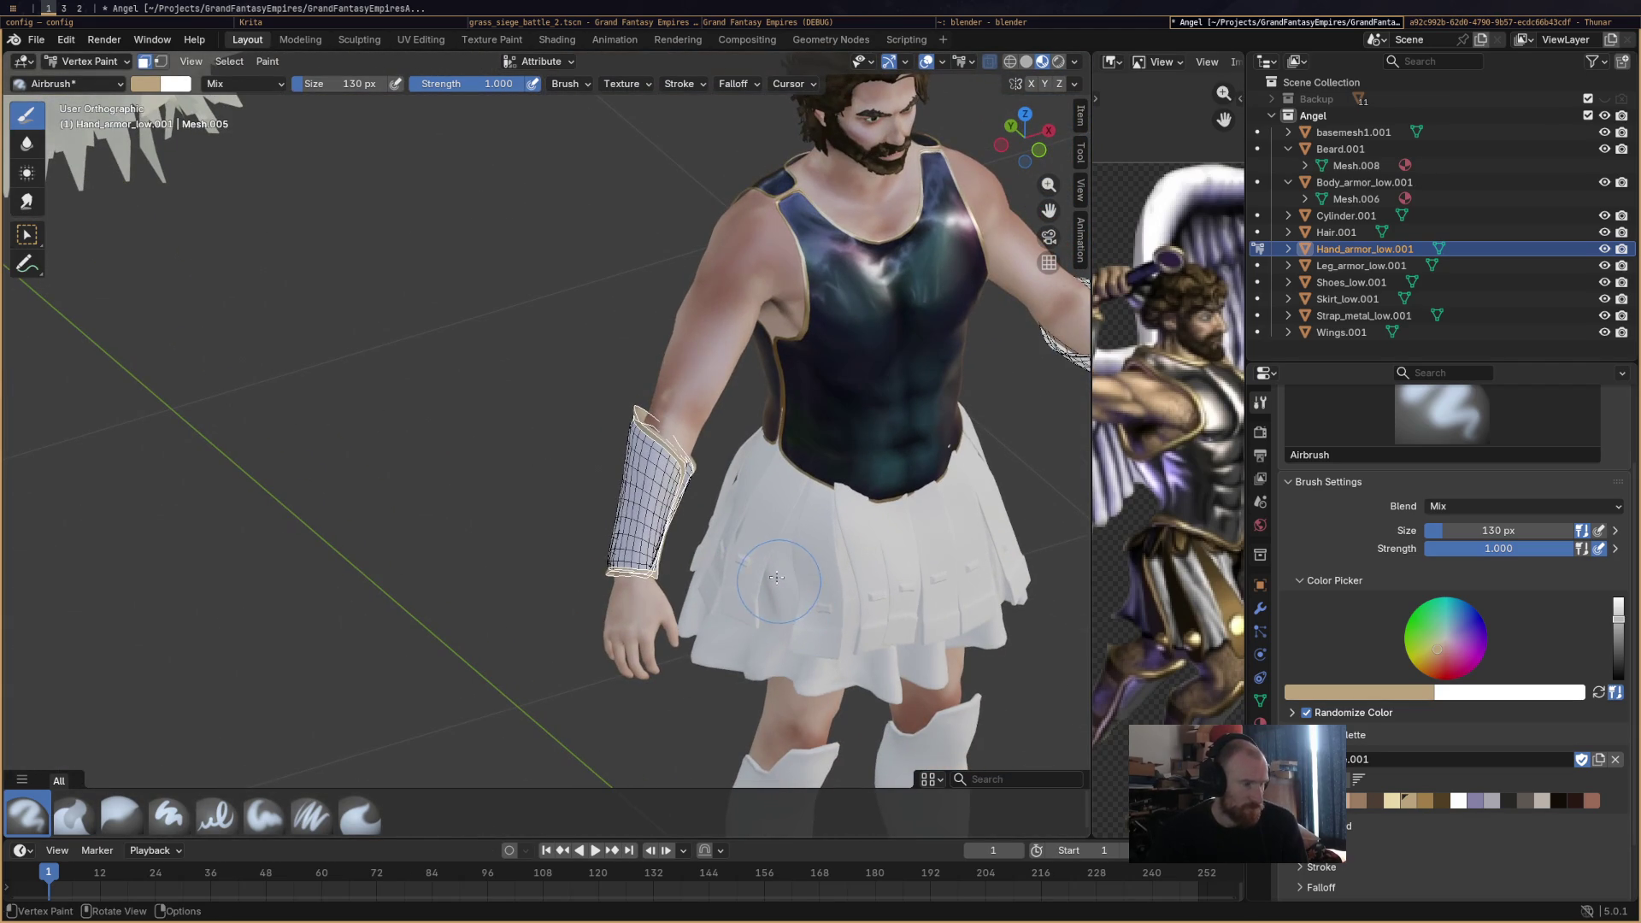
left_click(89, 61)
In Object Mode, set Hand_armor_low.001's material to Metallic 0.458 and Roughness 0.260.
left_click(77, 72)
key("alt+a")
mouse_move(615, 479)
left_mouse_down()
mouse_move(595, 466)
mouse_move(877, 511)
left_mouse_up()
left_click(642, 414)
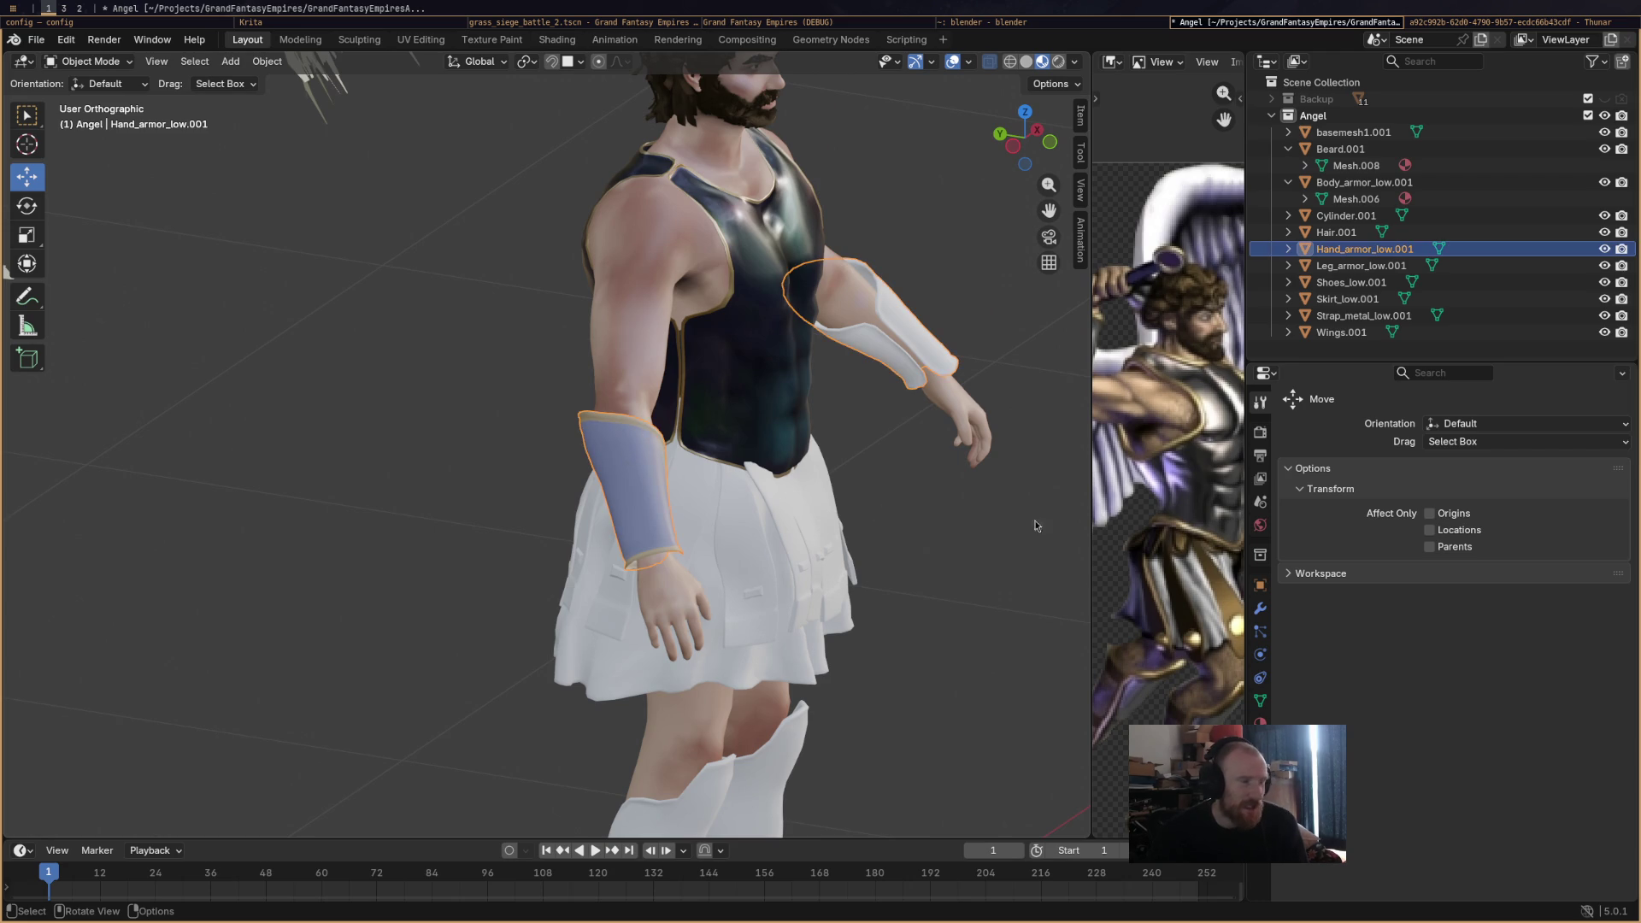
left_click(1260, 720)
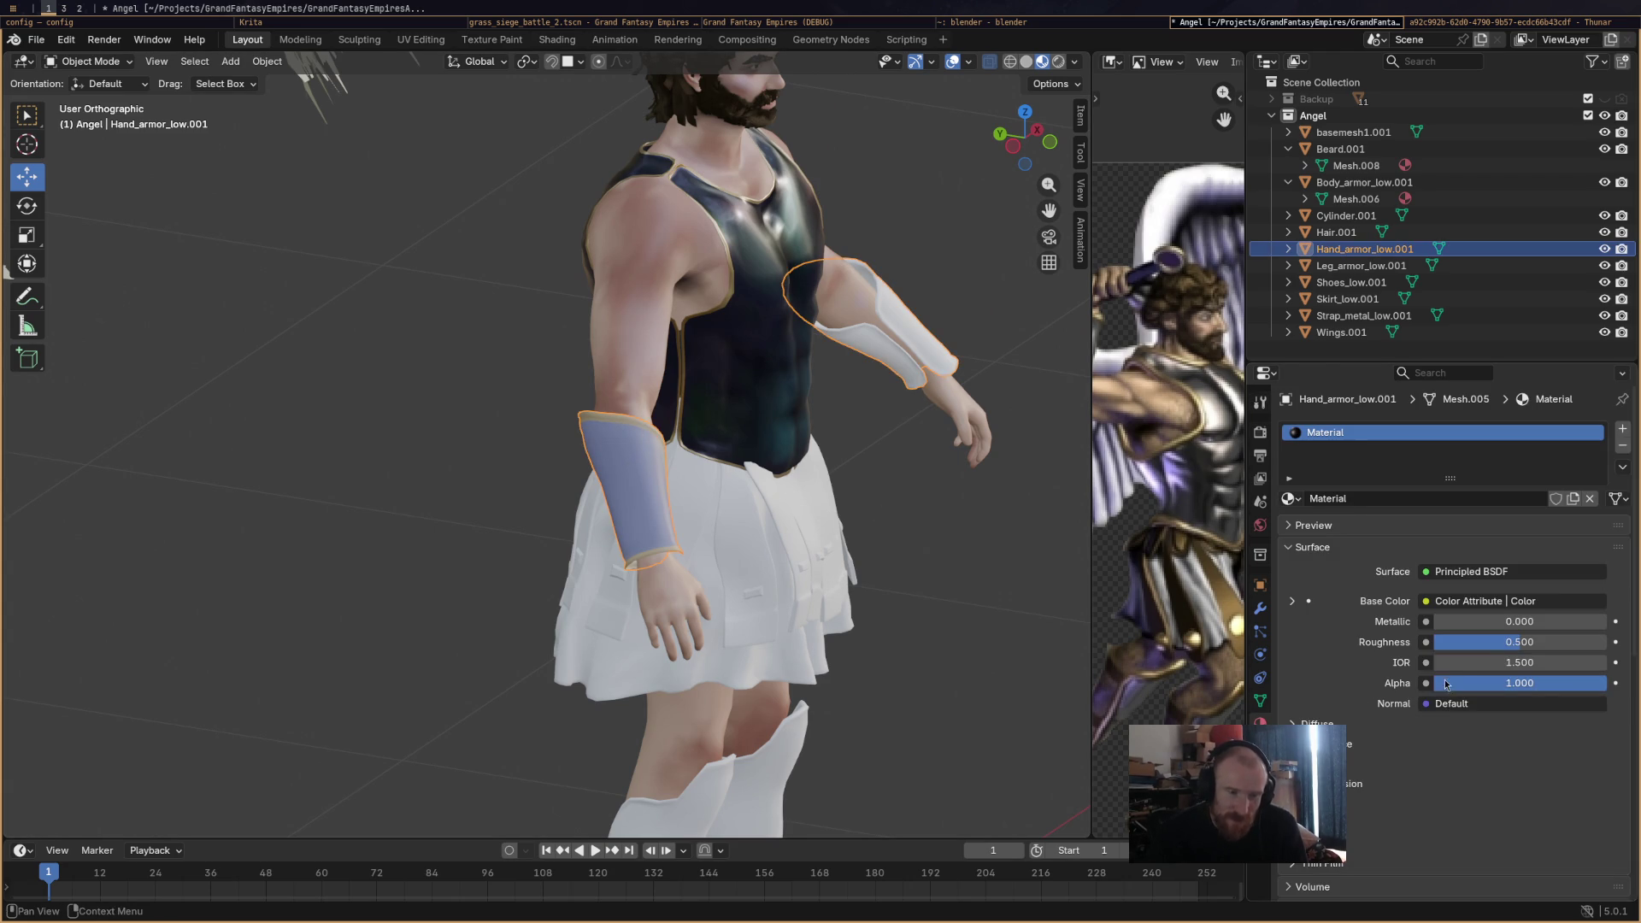
mouse_move(1497, 621)
left_mouse_down()
mouse_move(1518, 621)
mouse_move(1484, 642)
left_mouse_up()
left_click(947, 605)
mouse_move(947, 605)
left_mouse_down()
mouse_move(889, 622)
mouse_move(788, 577)
mouse_move(853, 588)
left_mouse_up()
scroll(889, 623, "down", 5)
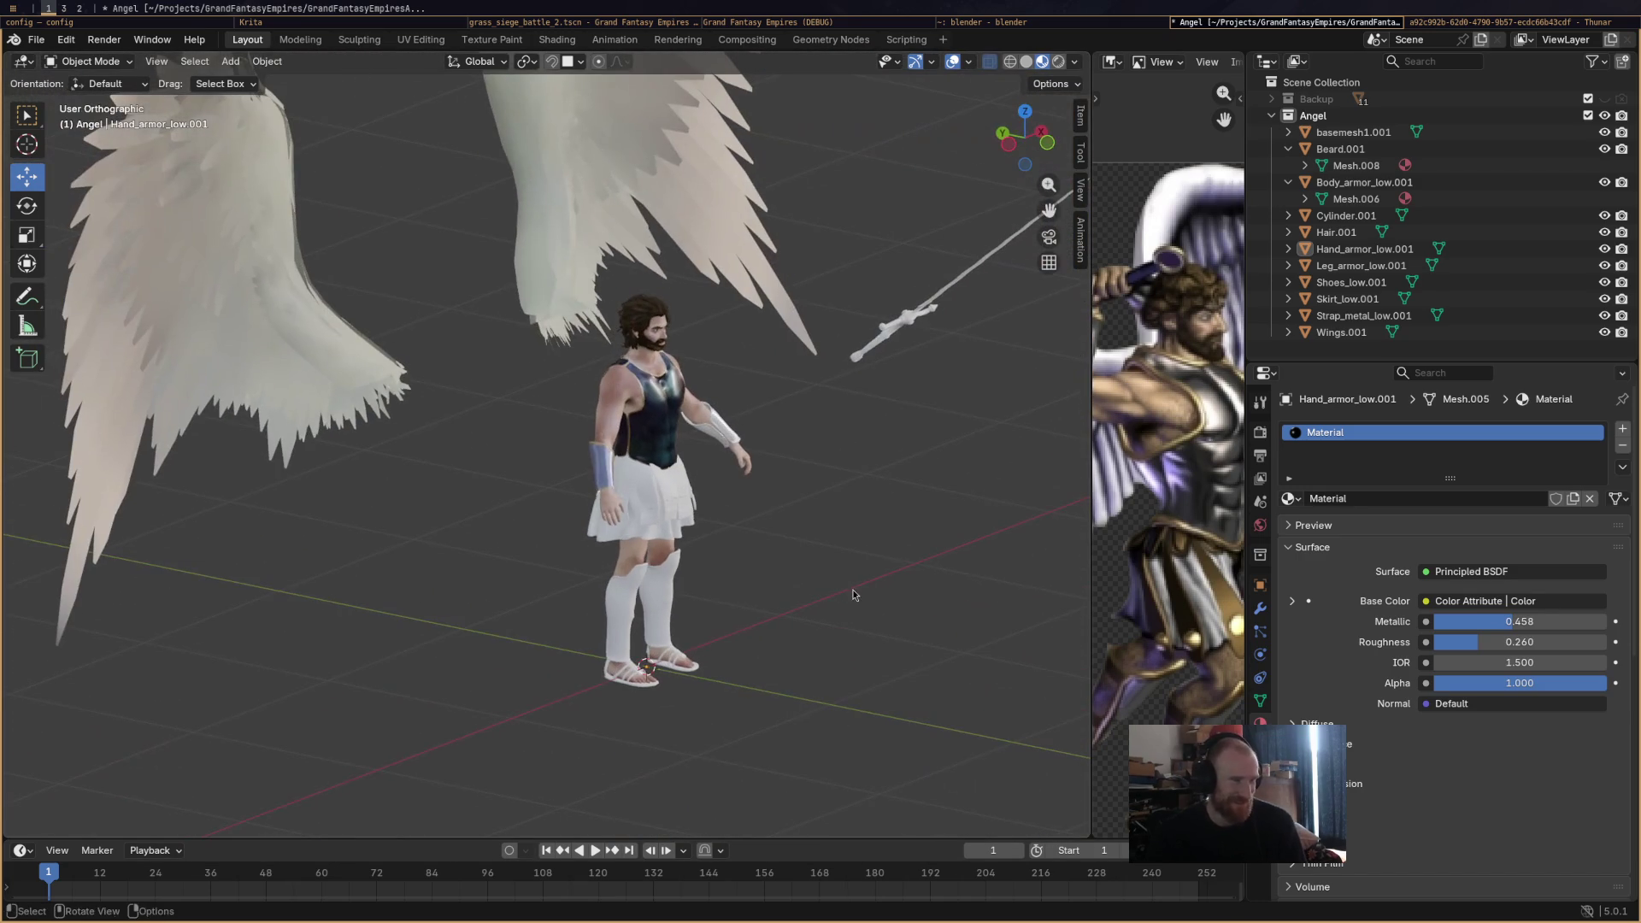
Save Angel.blend and bring up the Krita village painting with a tilted canvas.
key("ctrl+s")
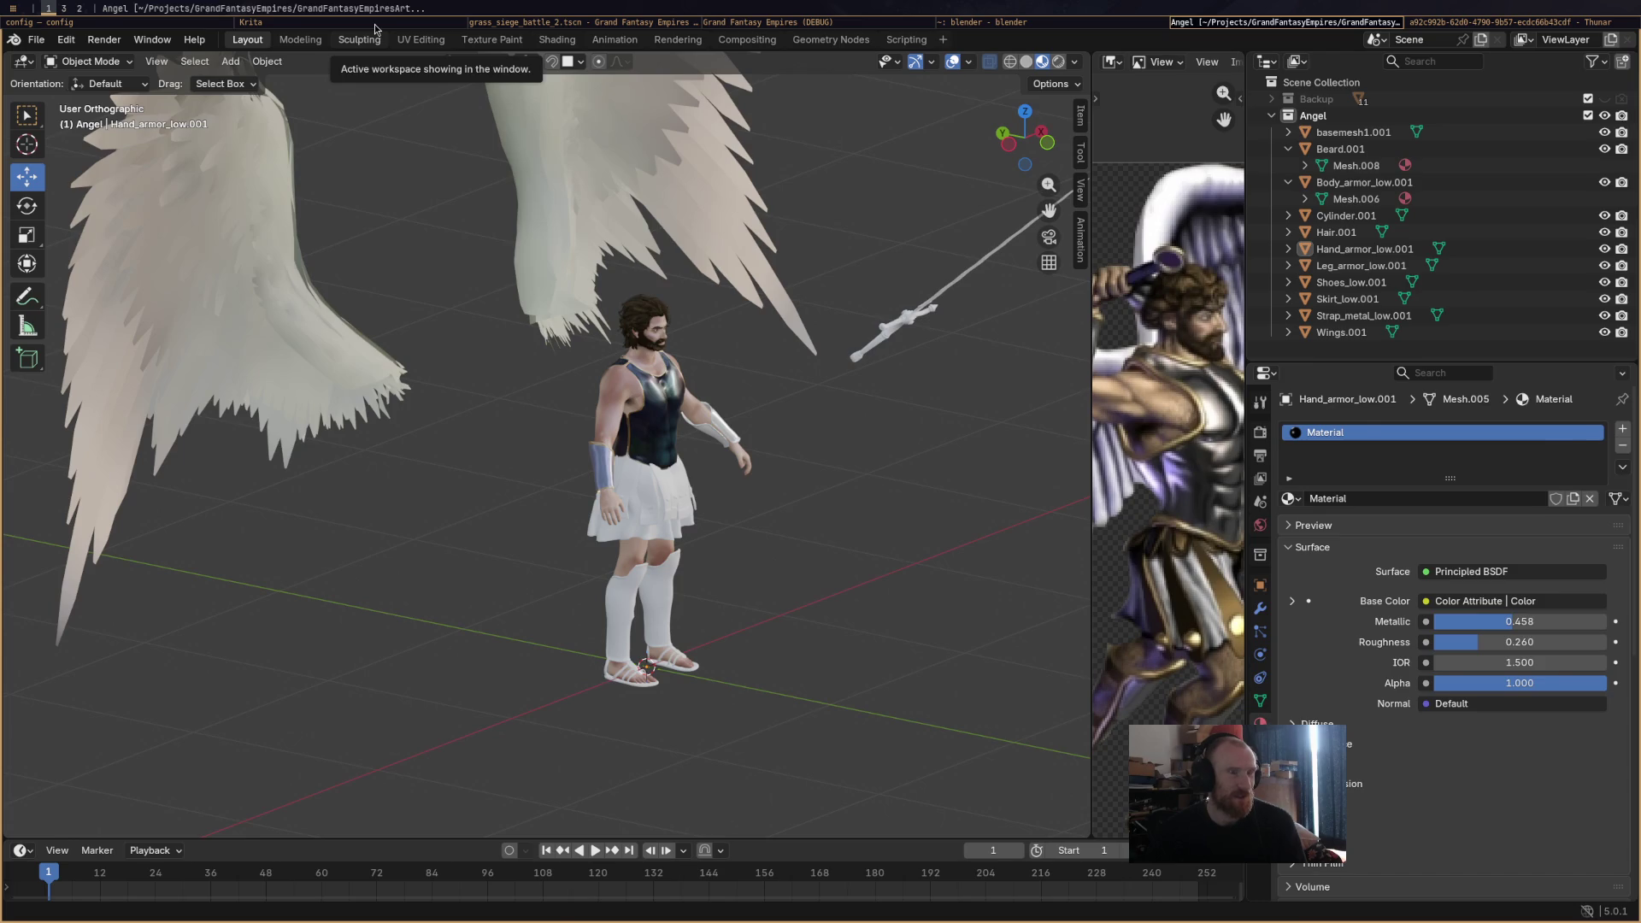
left_click(374, 23)
mouse_move(938, 460)
left_mouse_down()
mouse_move(1019, 424)
mouse_move(1216, 459)
left_mouse_up()
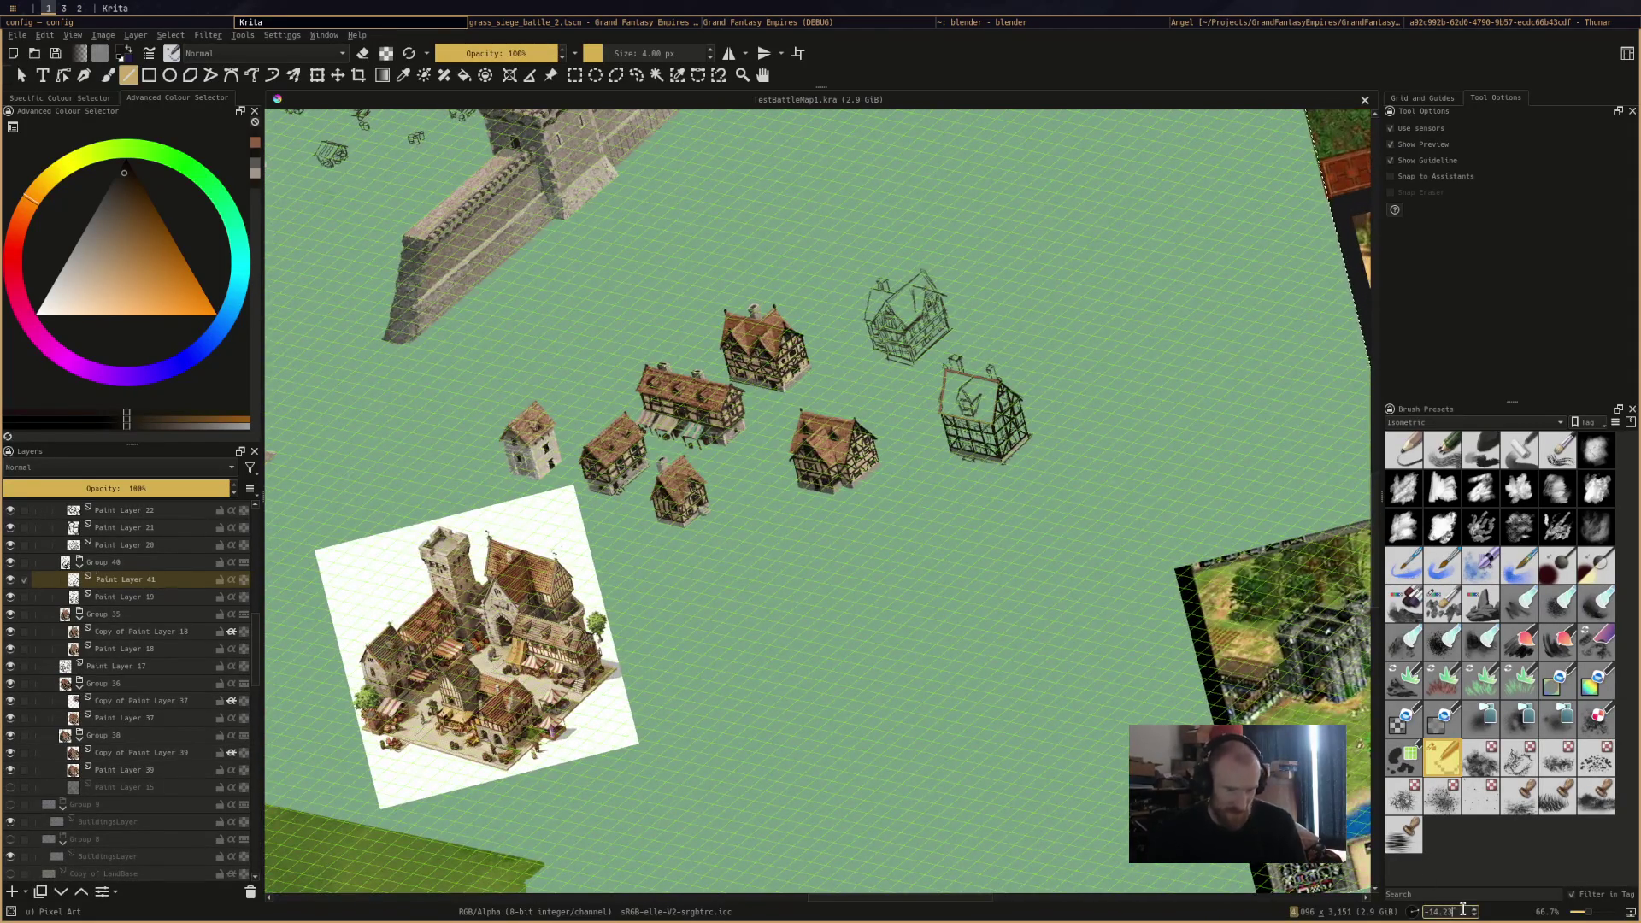
Reset Krita's canvas rotation to level, then tilt it slightly.
key("5")
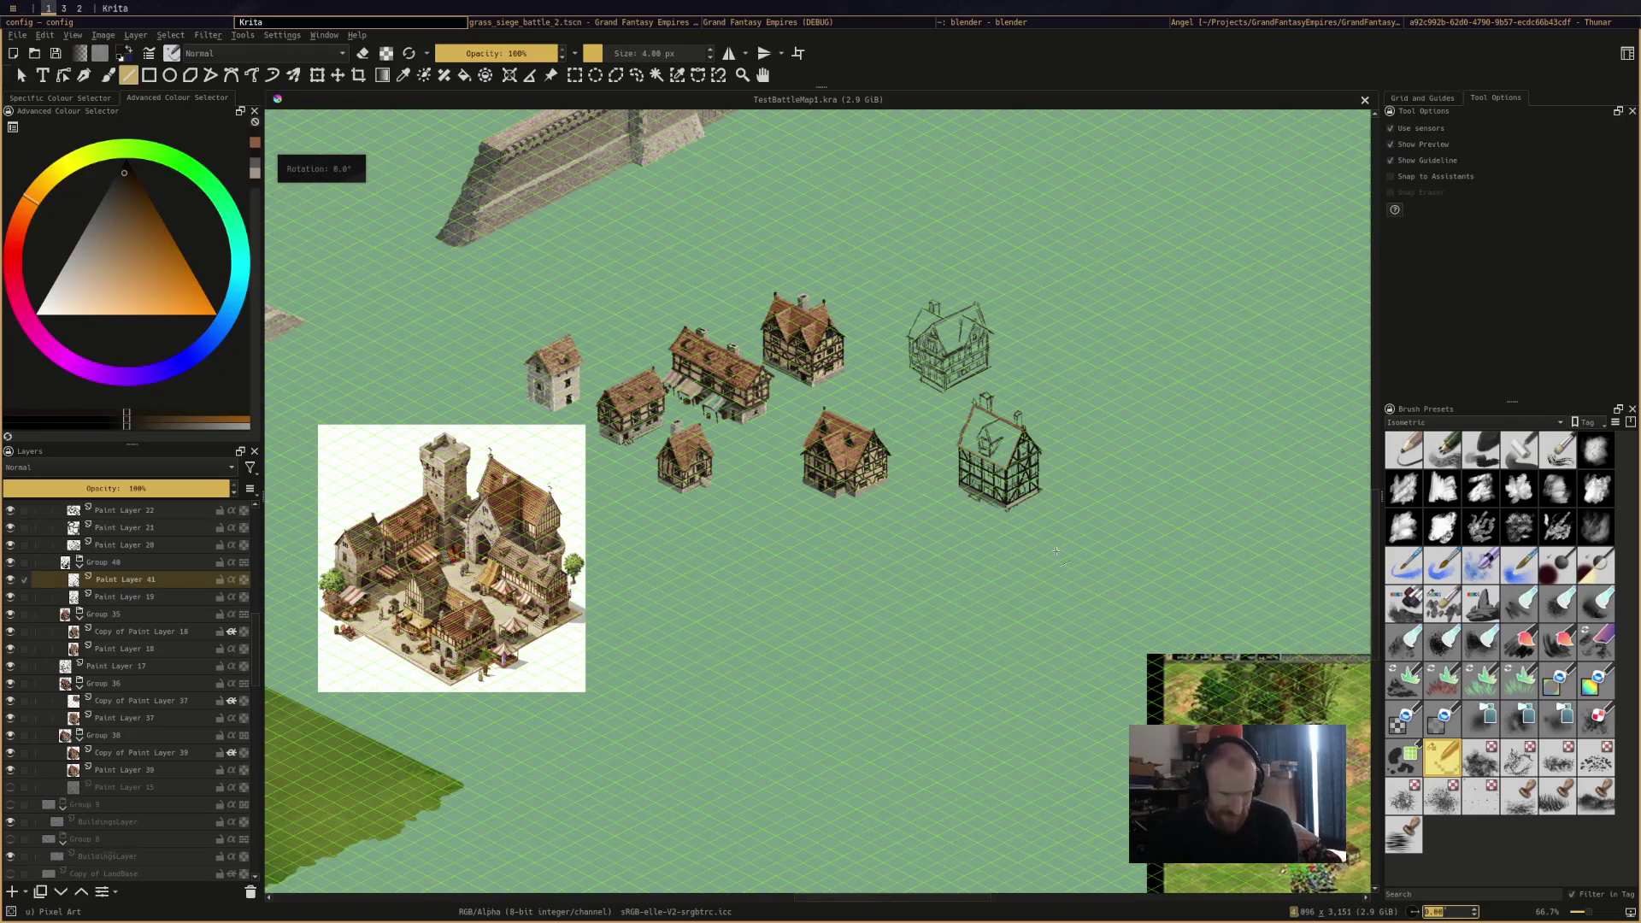
mouse_move(1057, 552)
left_mouse_down()
mouse_move(1008, 524)
mouse_move(1051, 555)
left_mouse_up()
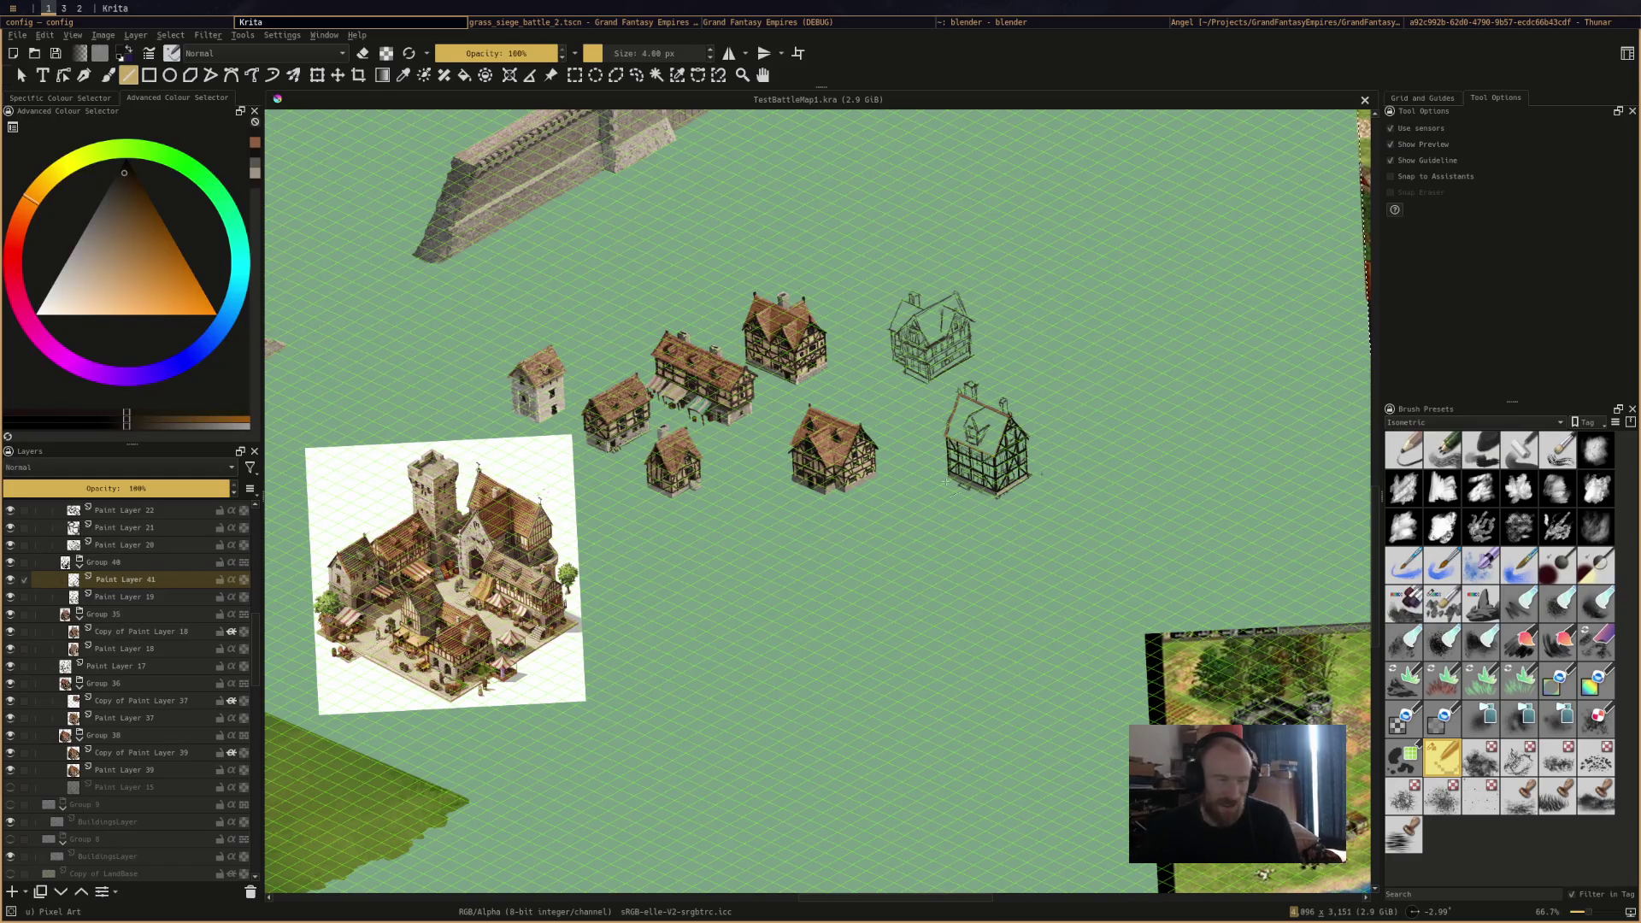
Set the canvas rotation to exactly 0 and zoom in on the sketched house's roof.
scroll(702, 480, "up", 5)
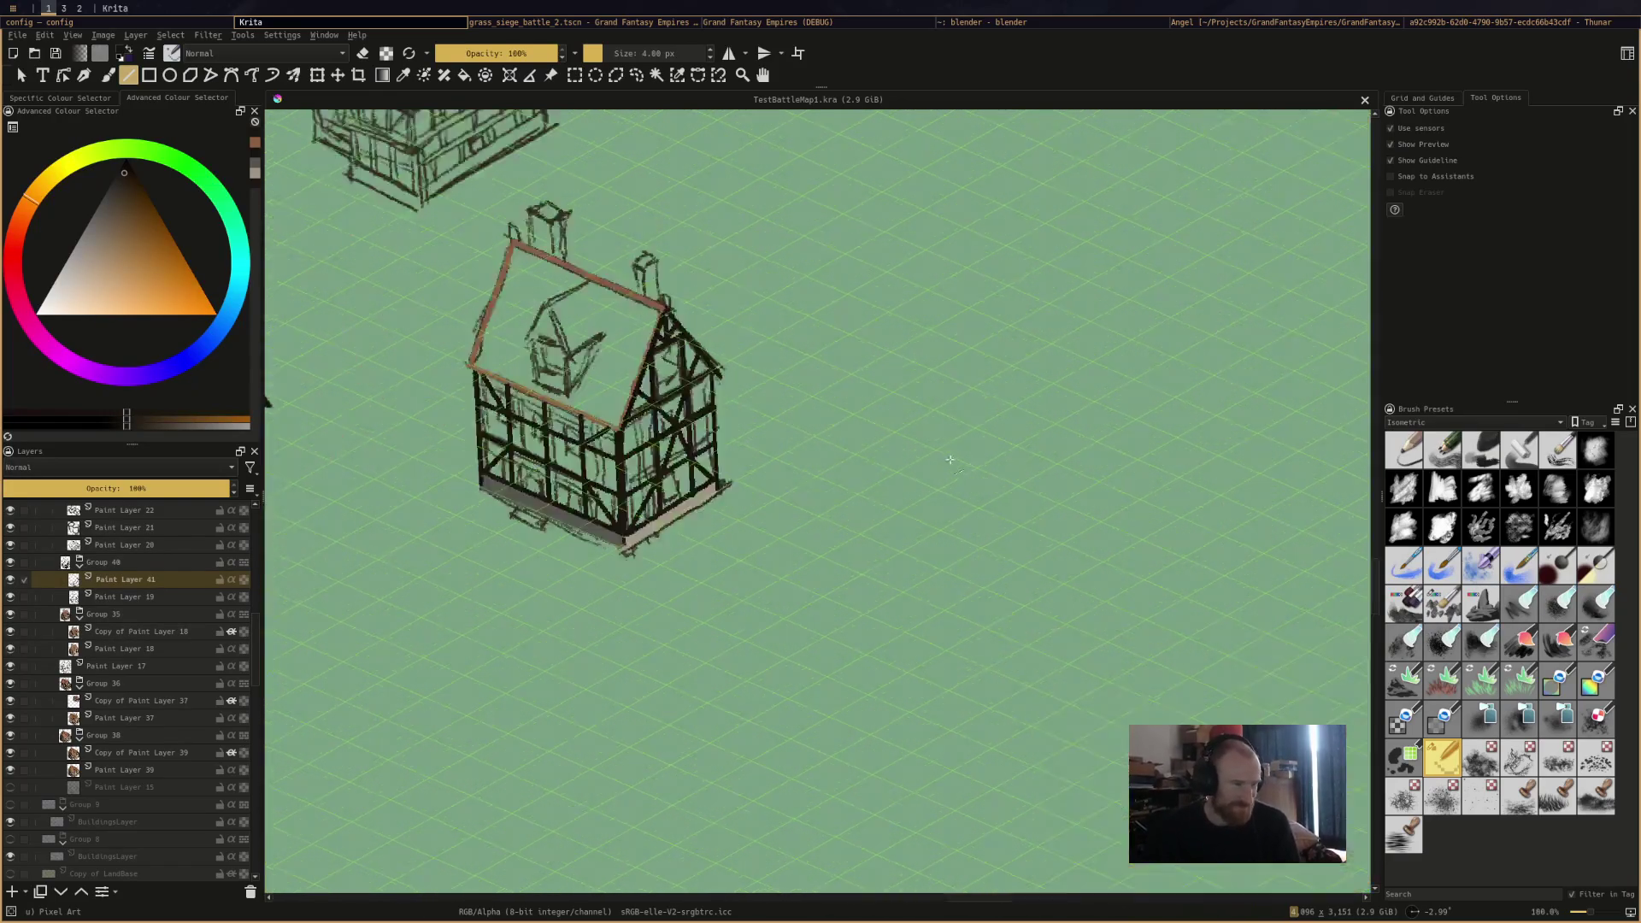
left_click_drag(705, 486, 989, 505)
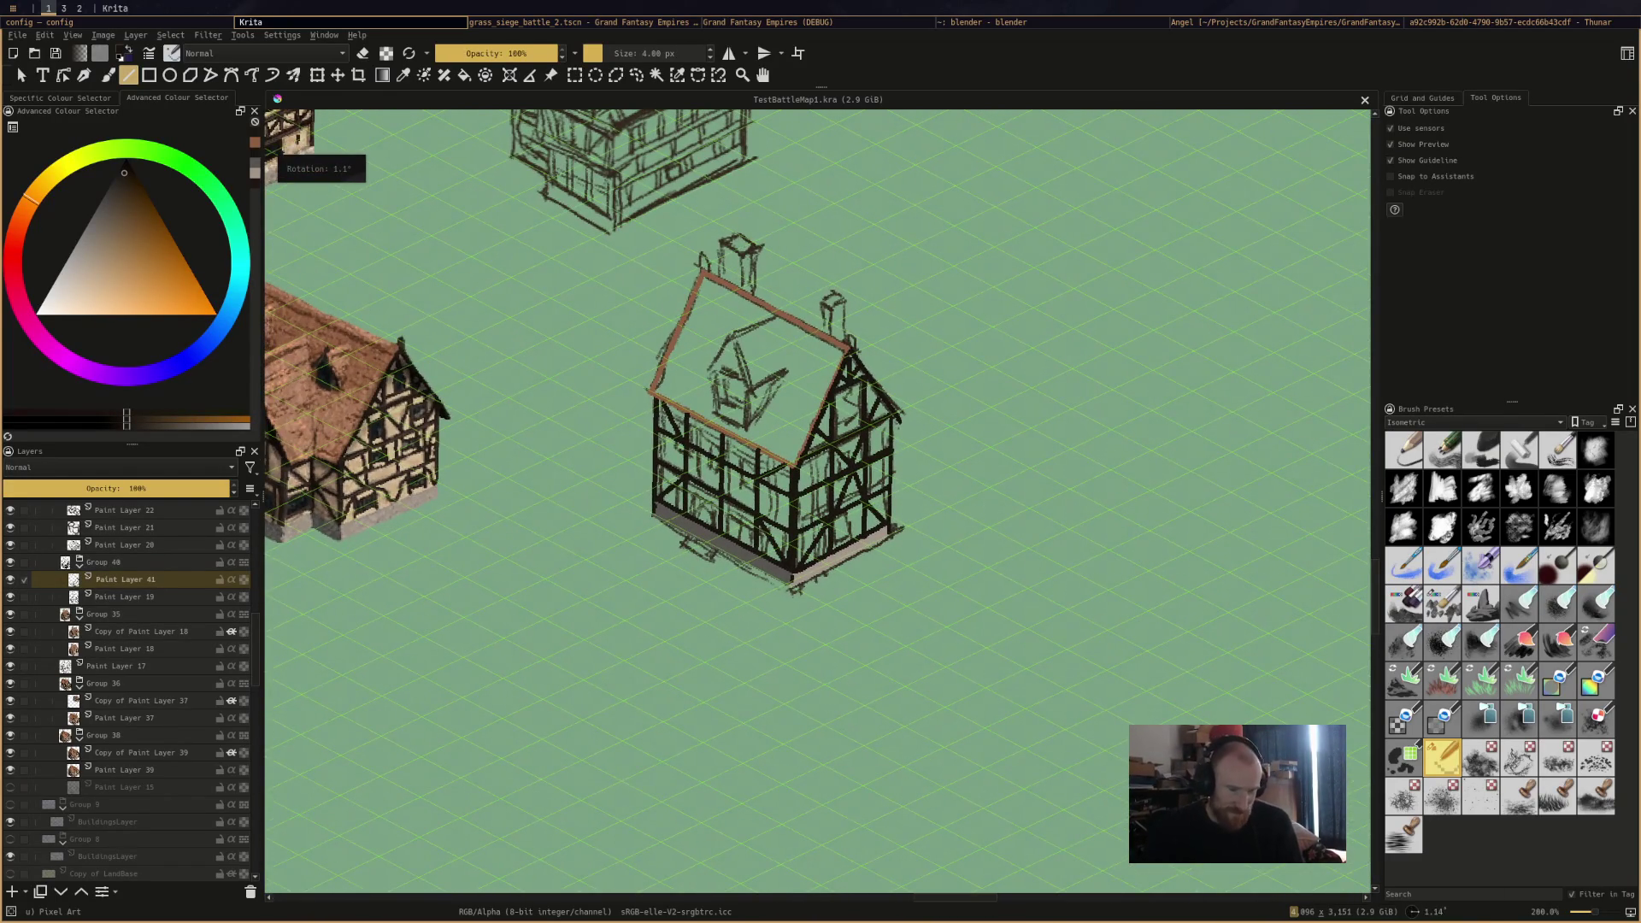
left_click(1475, 916)
key("Return")
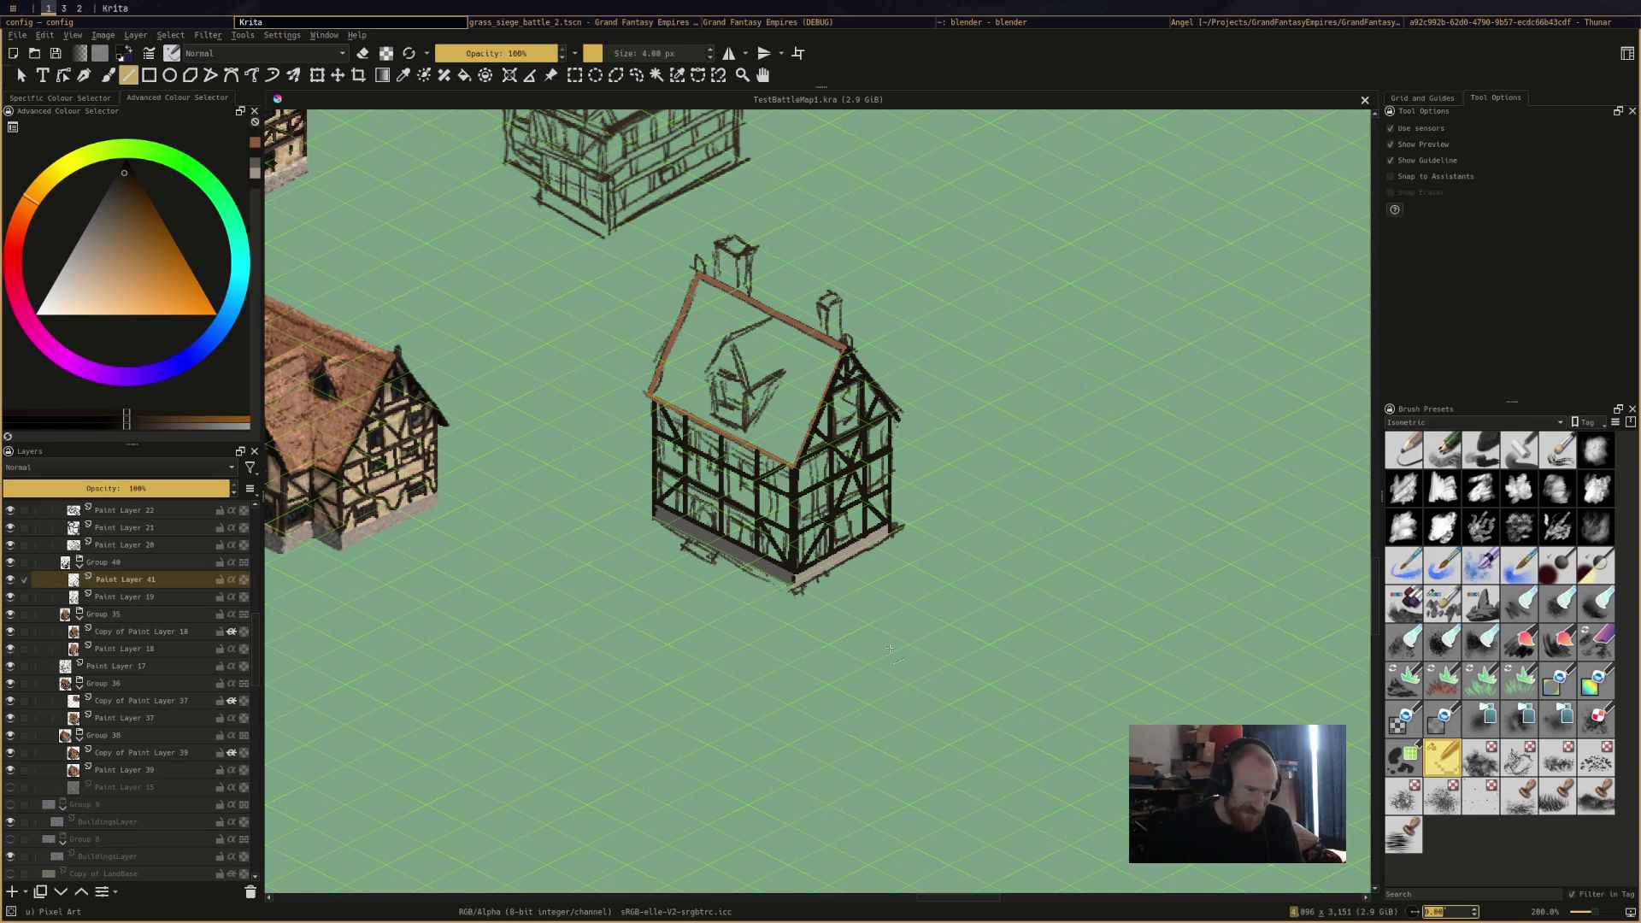
scroll(905, 550, "down", 2)
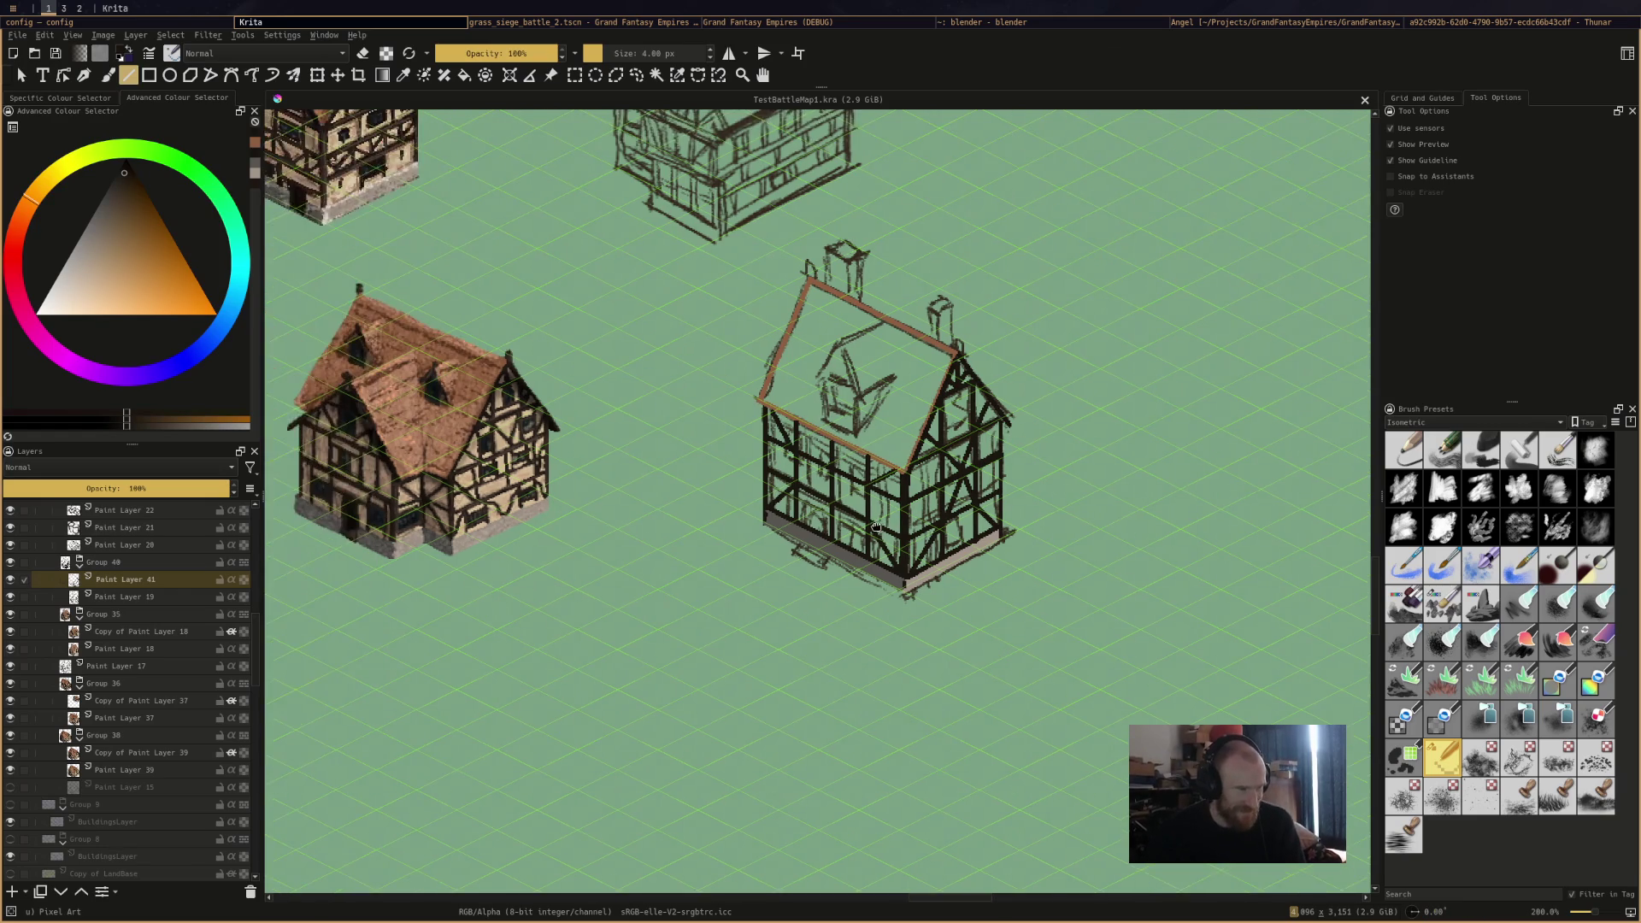
scroll(967, 377, "up", 5)
left_click_drag(953, 387, 1051, 451)
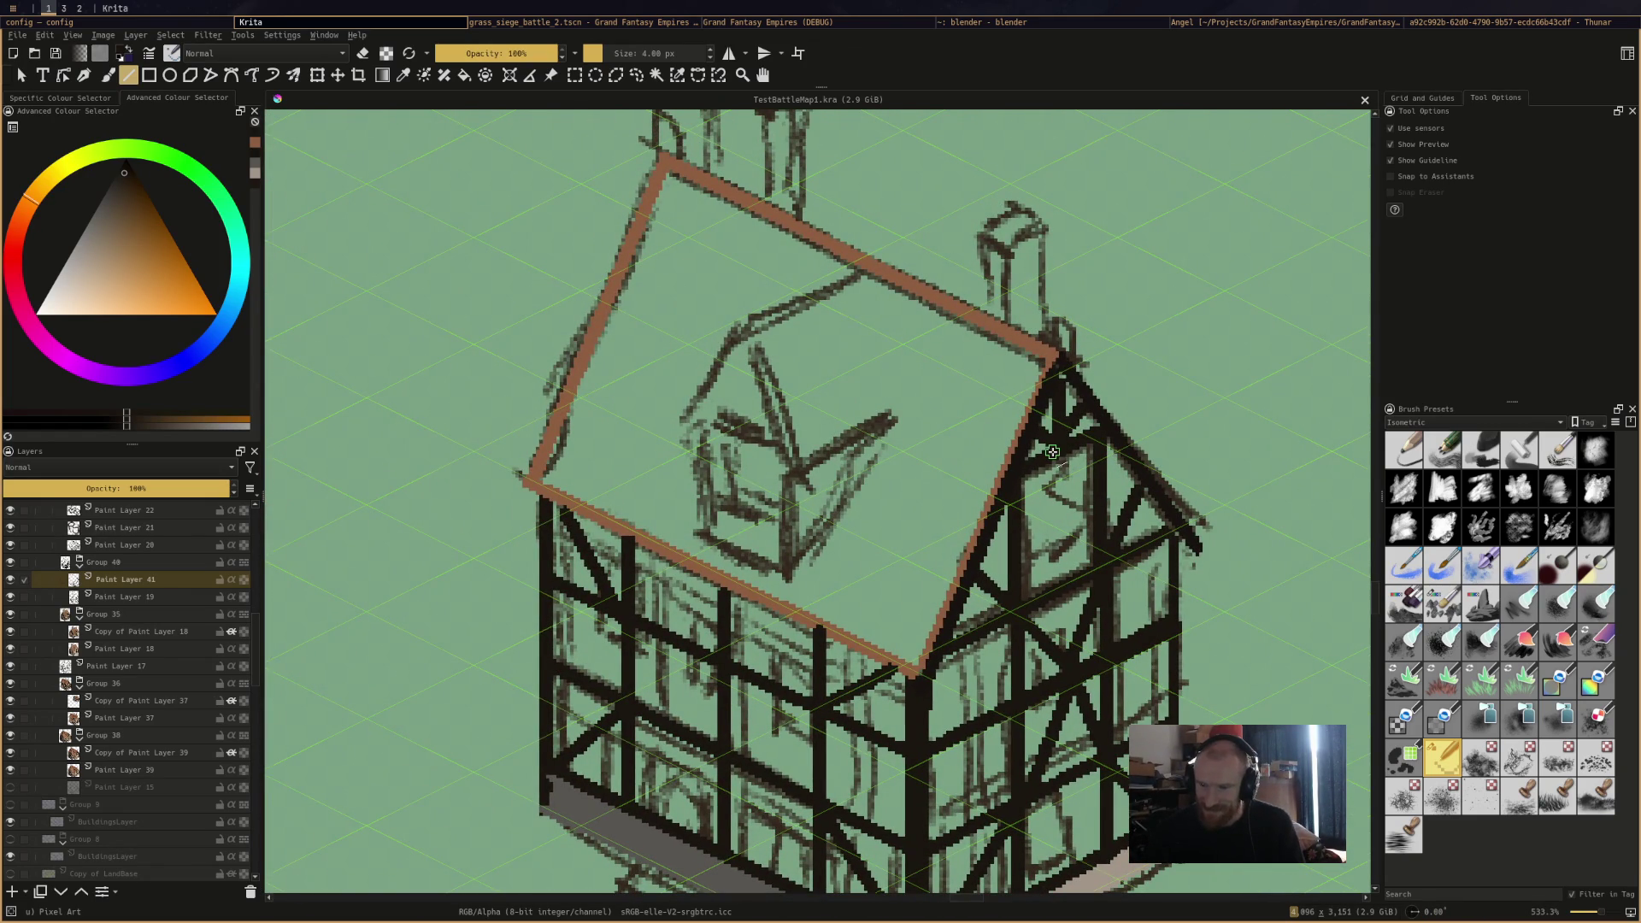
Try filling the roof with sampled brown using the Fill tool, then undo it.
key("f")
left_click(985, 441)
key("ctrl+z")
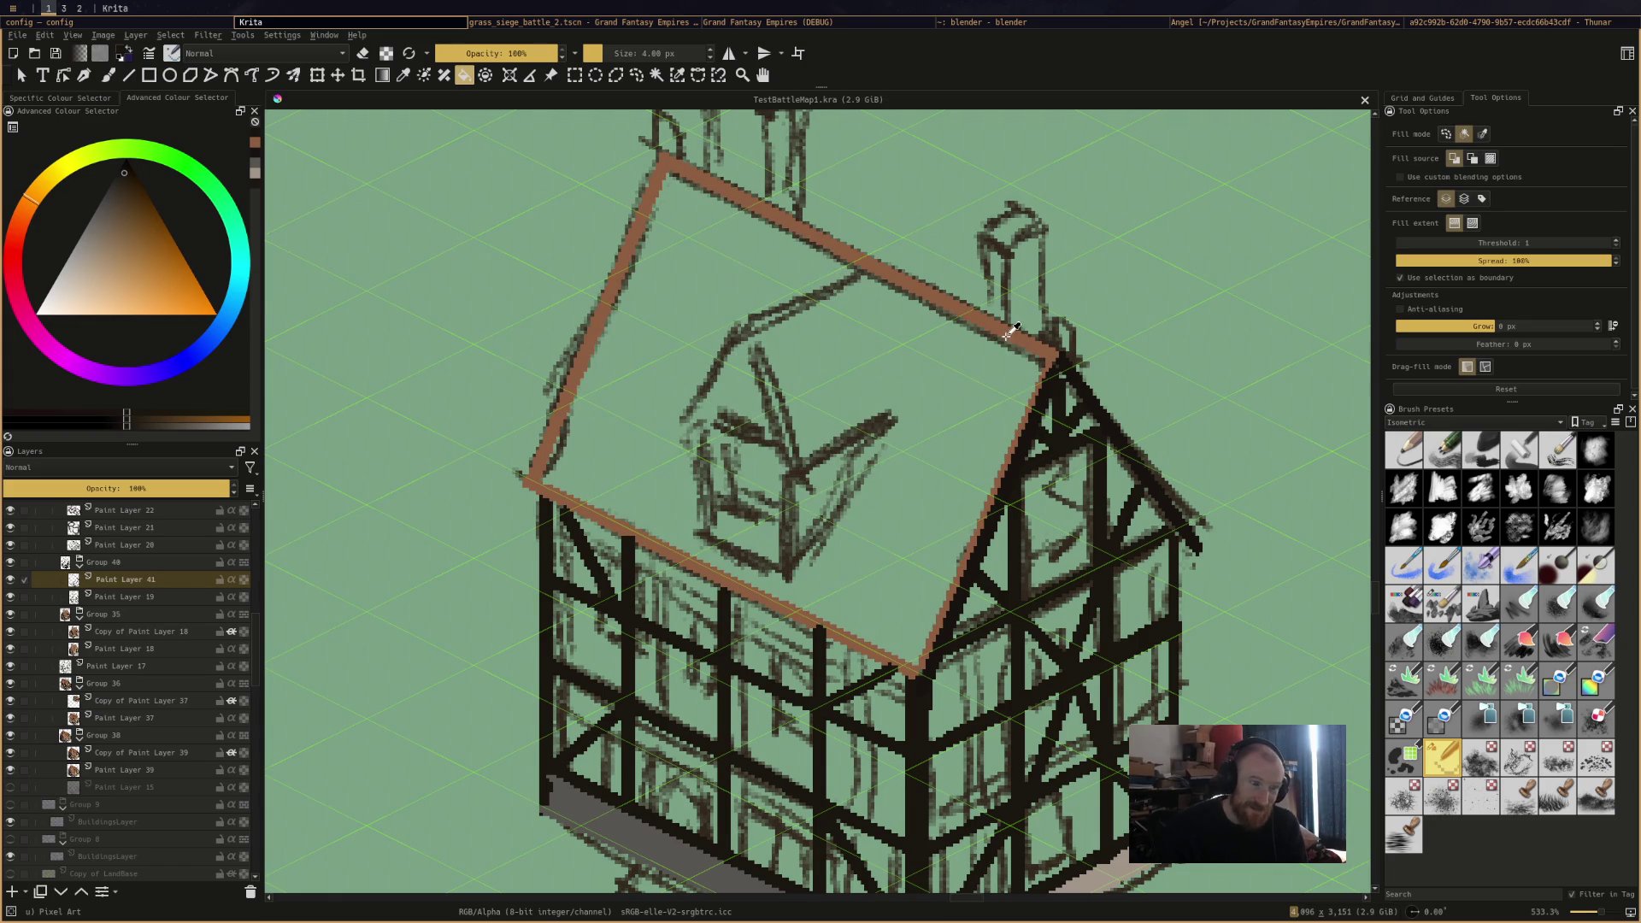
left_click(1011, 331, "ctrl")
left_click(982, 406)
key("ctrl+z")
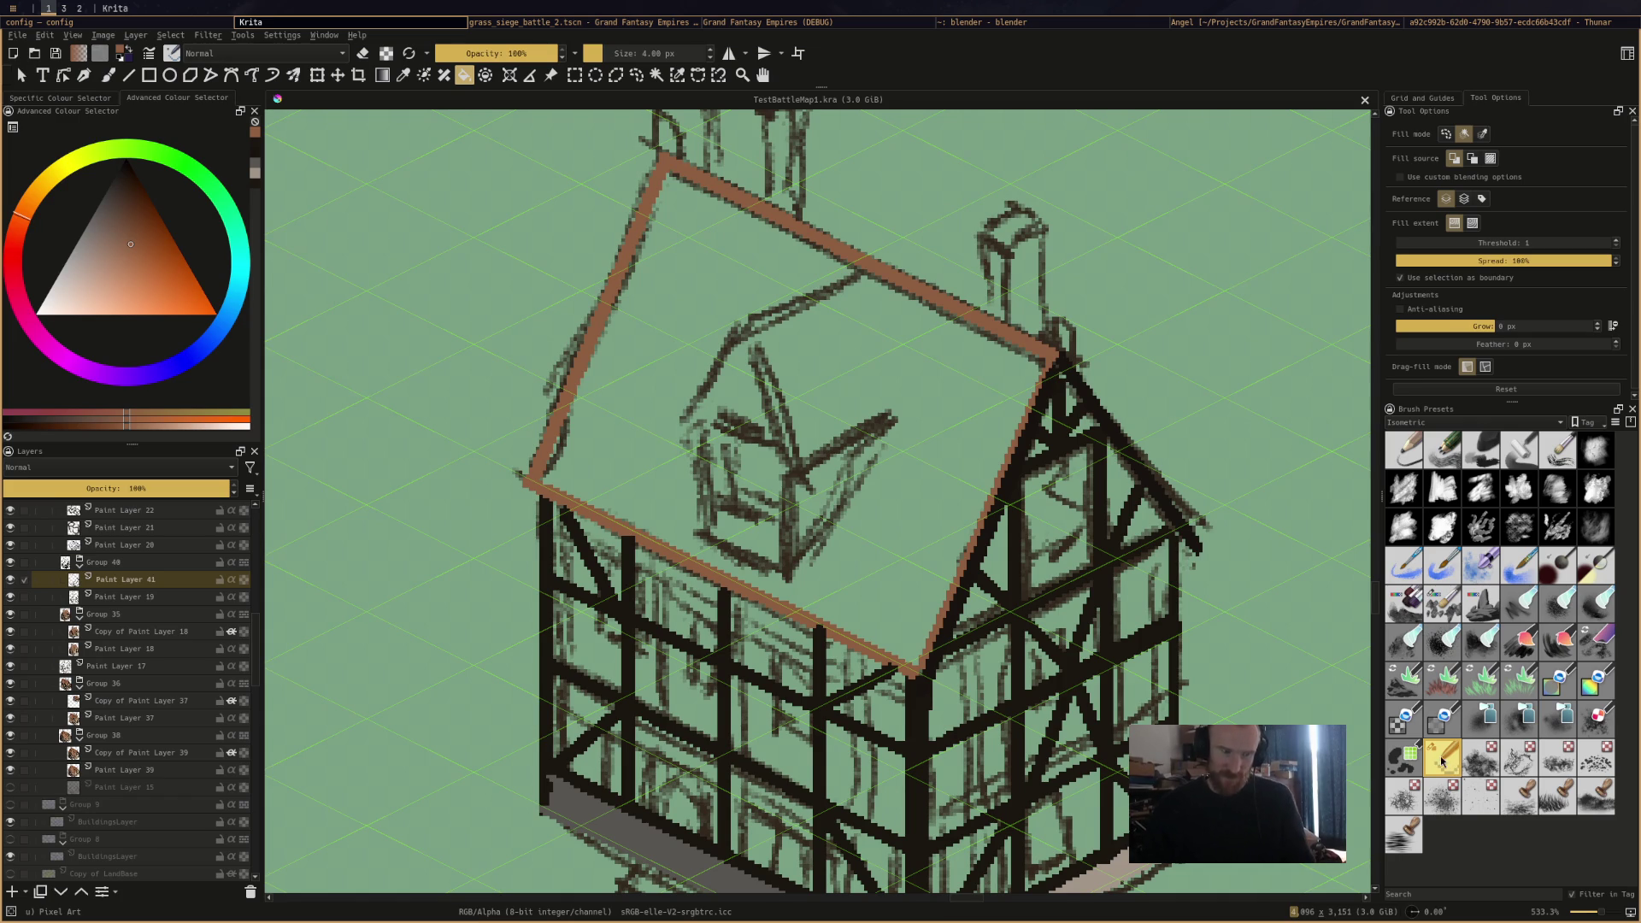
Touch up the roof edge with a near-black brush dab and sample the roof beam's brown-orange.
key("b")
left_click(1179, 504, "ctrl")
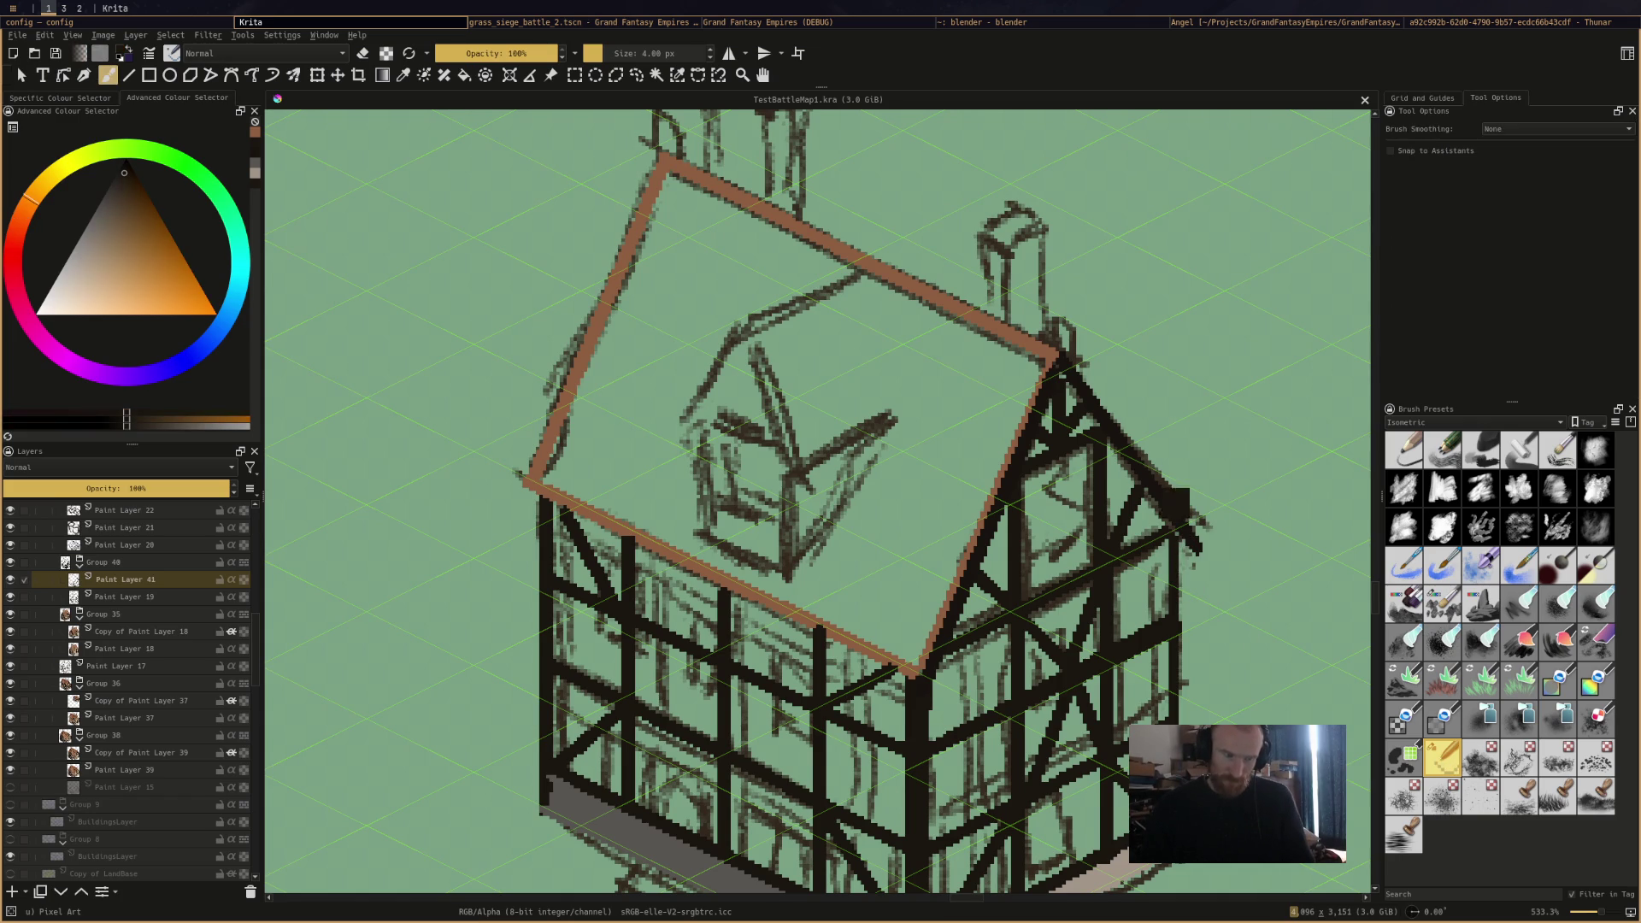
left_click(1173, 520)
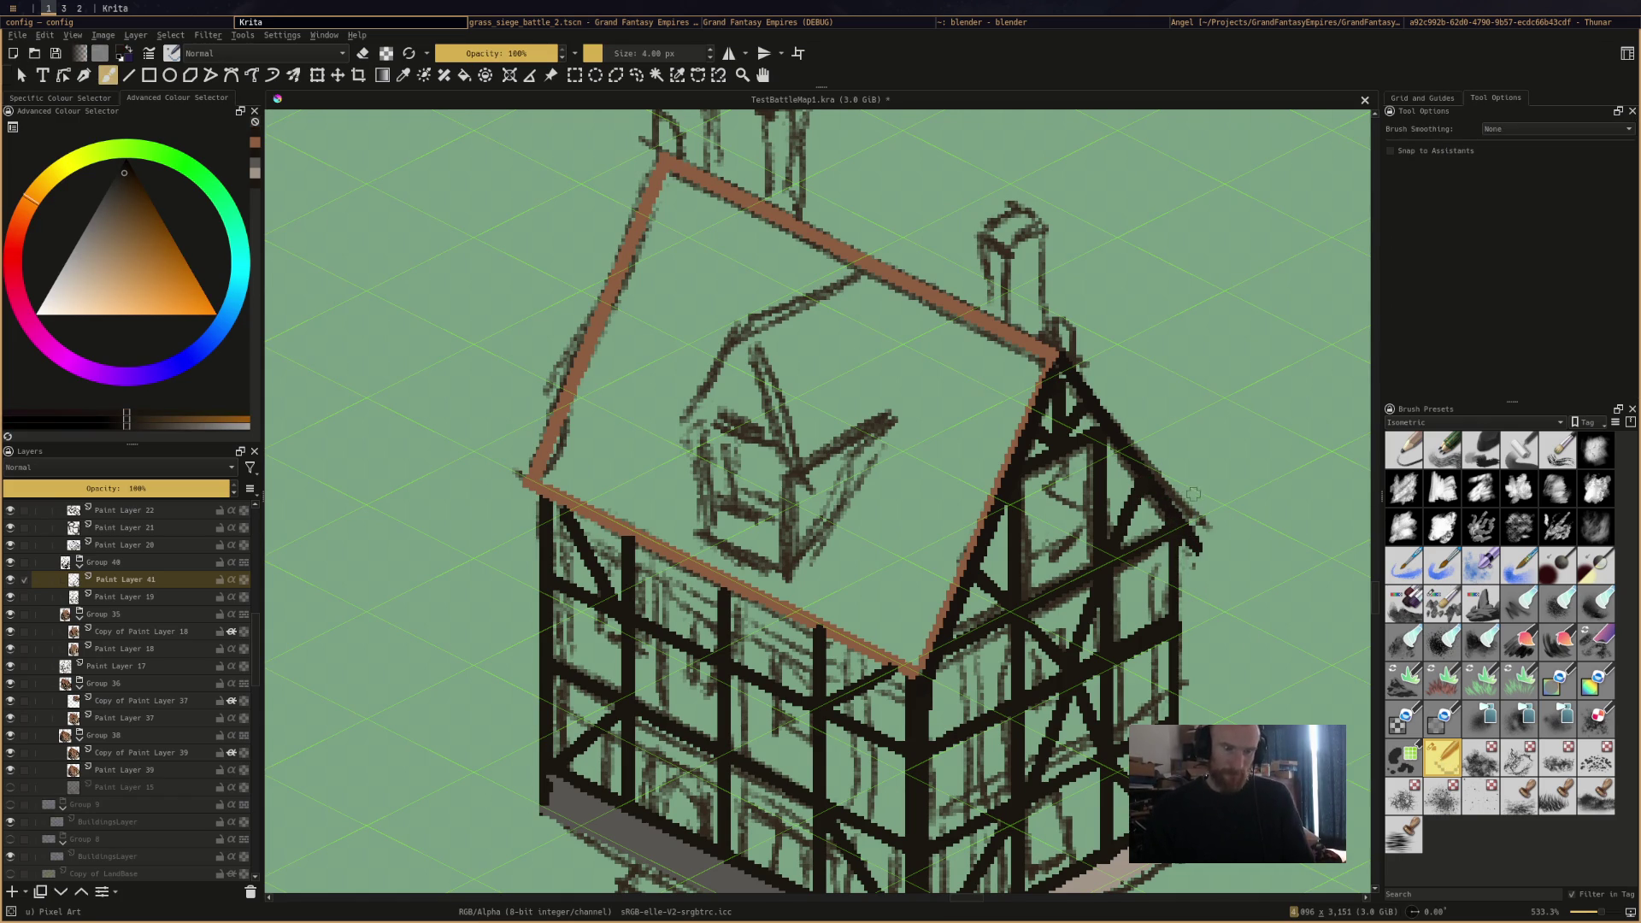
left_click(1052, 353, "ctrl")
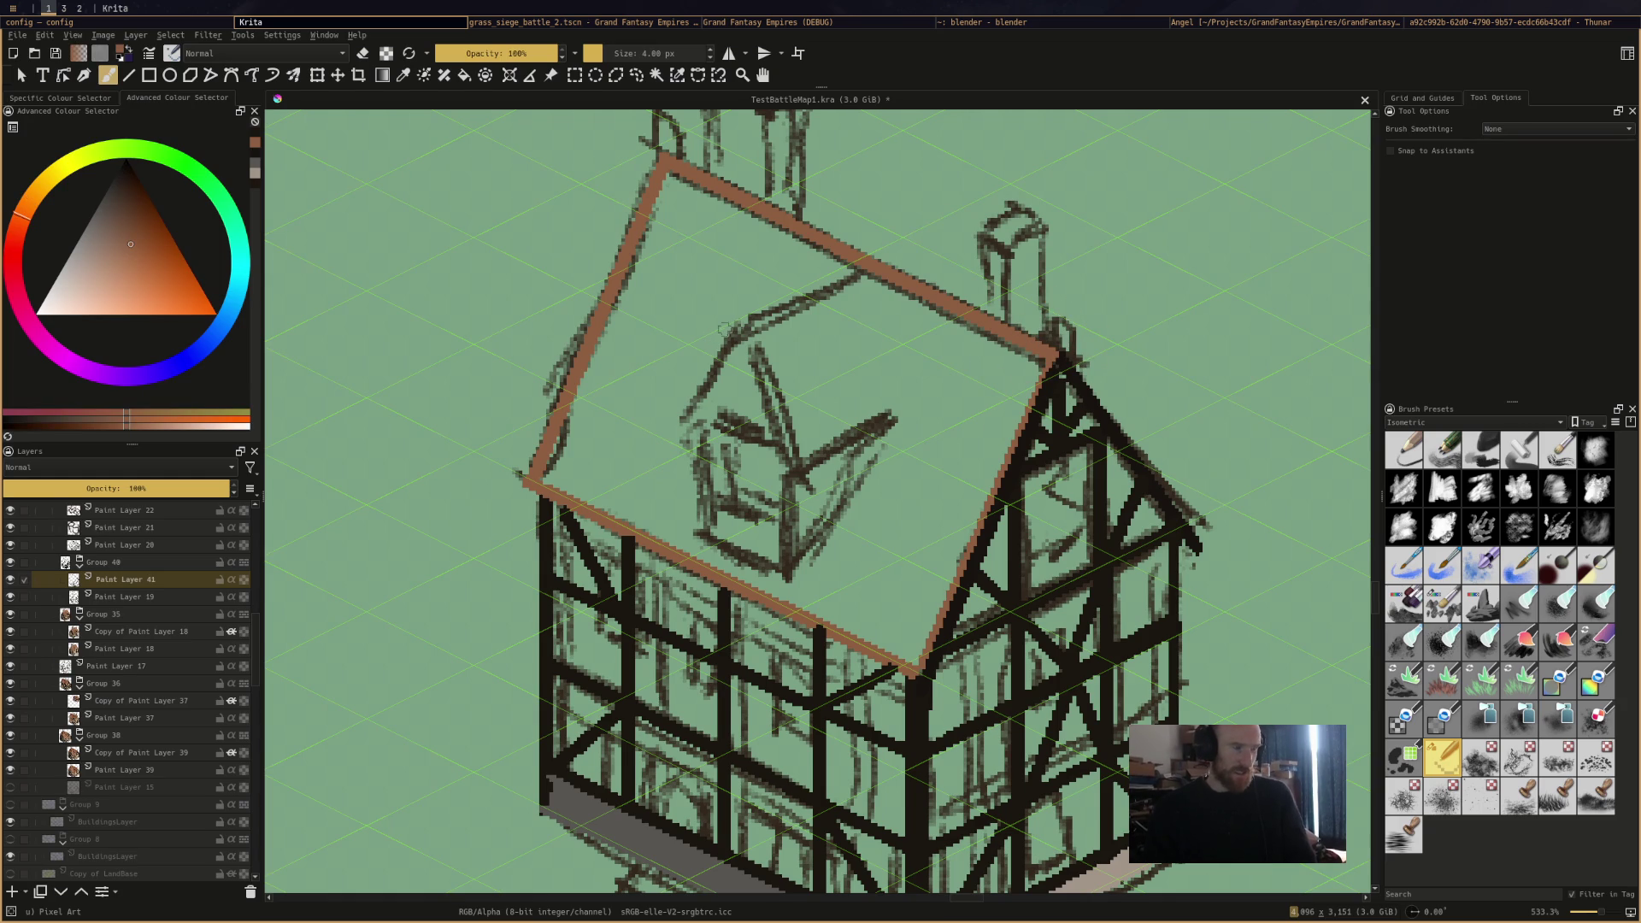
key("minus")
key("minus")
Zoom back in and pan across the map to centre the sketched houses.
key("plus")
key("plus")
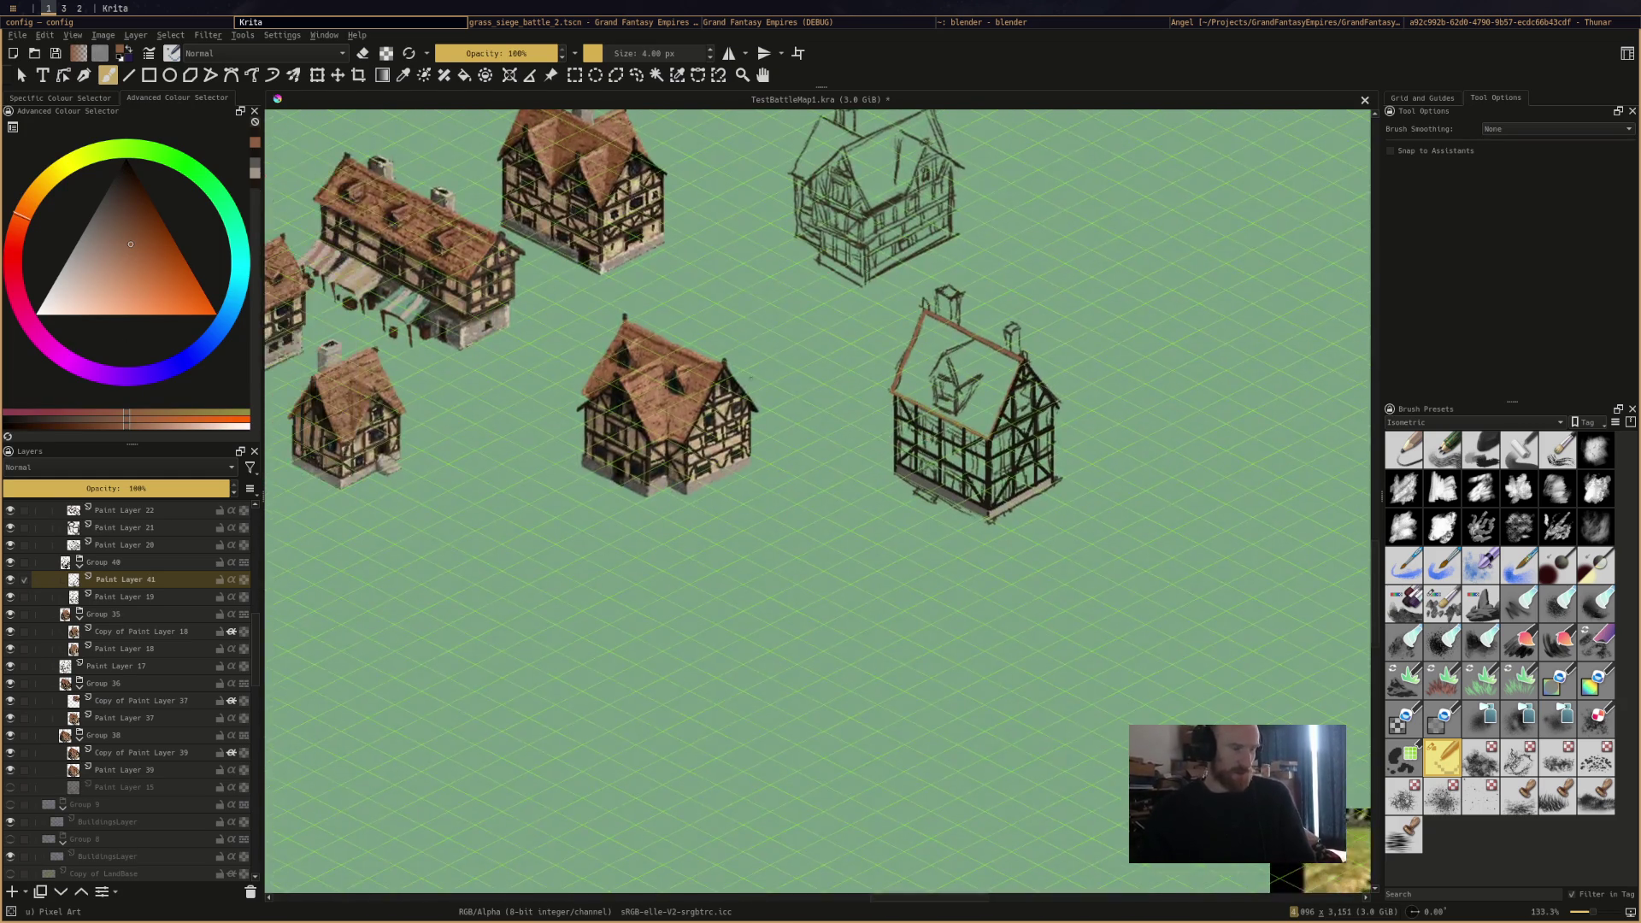
left_click_drag(941, 384, 795, 317)
left_click_drag(788, 378, 348, 387)
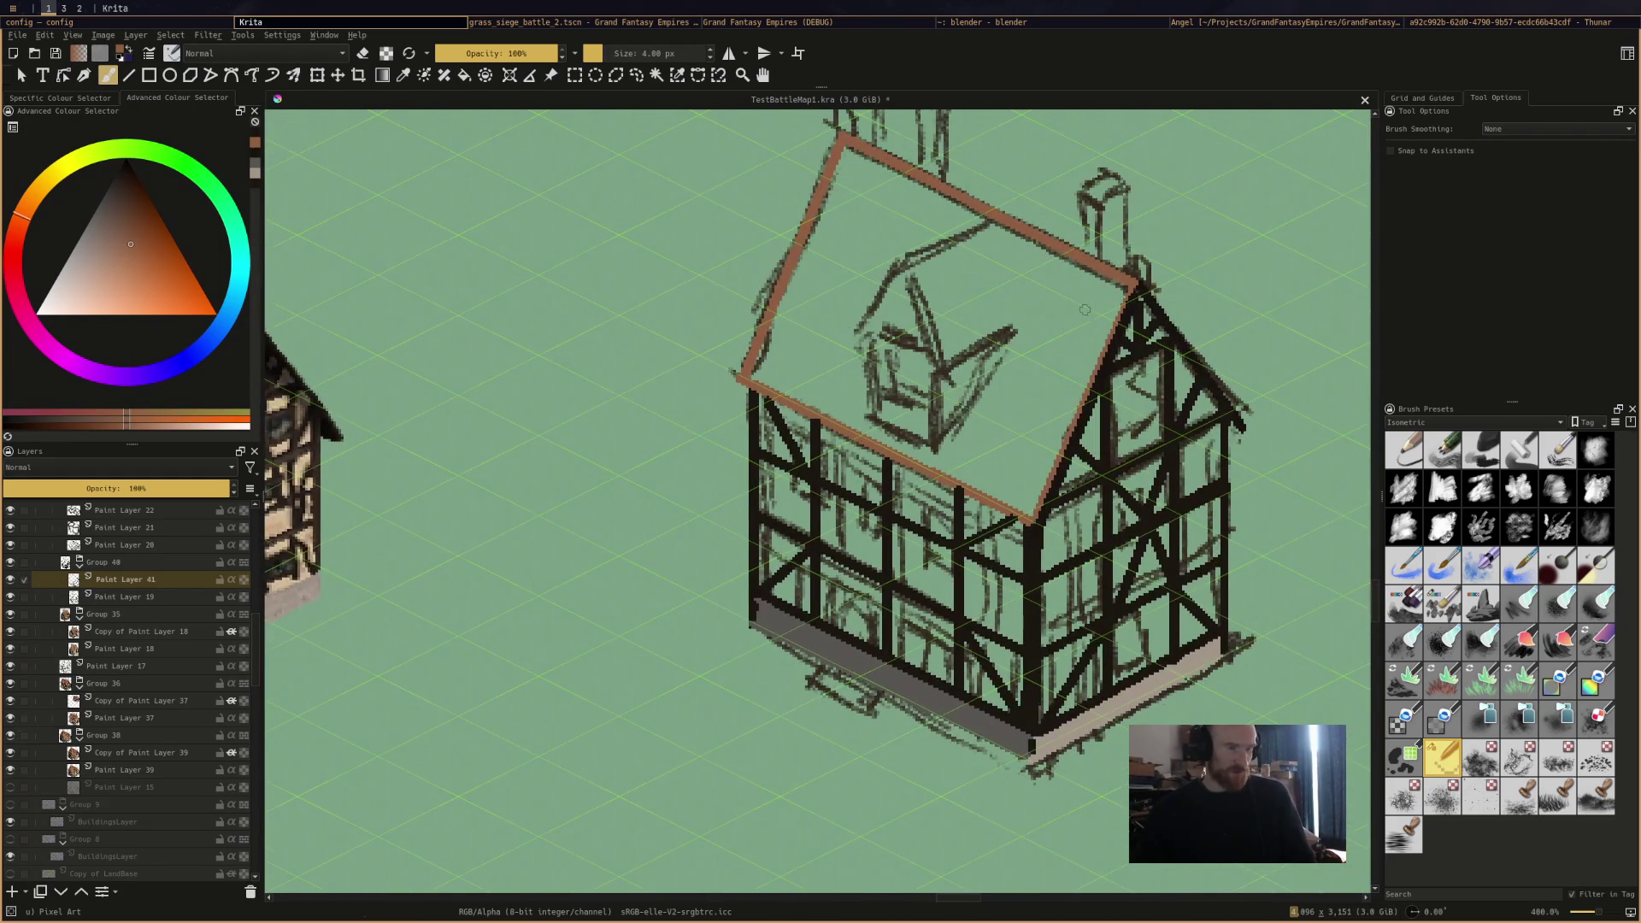
left_click_drag(974, 313, 1359, 325)
scroll(820, 427, "down", 4)
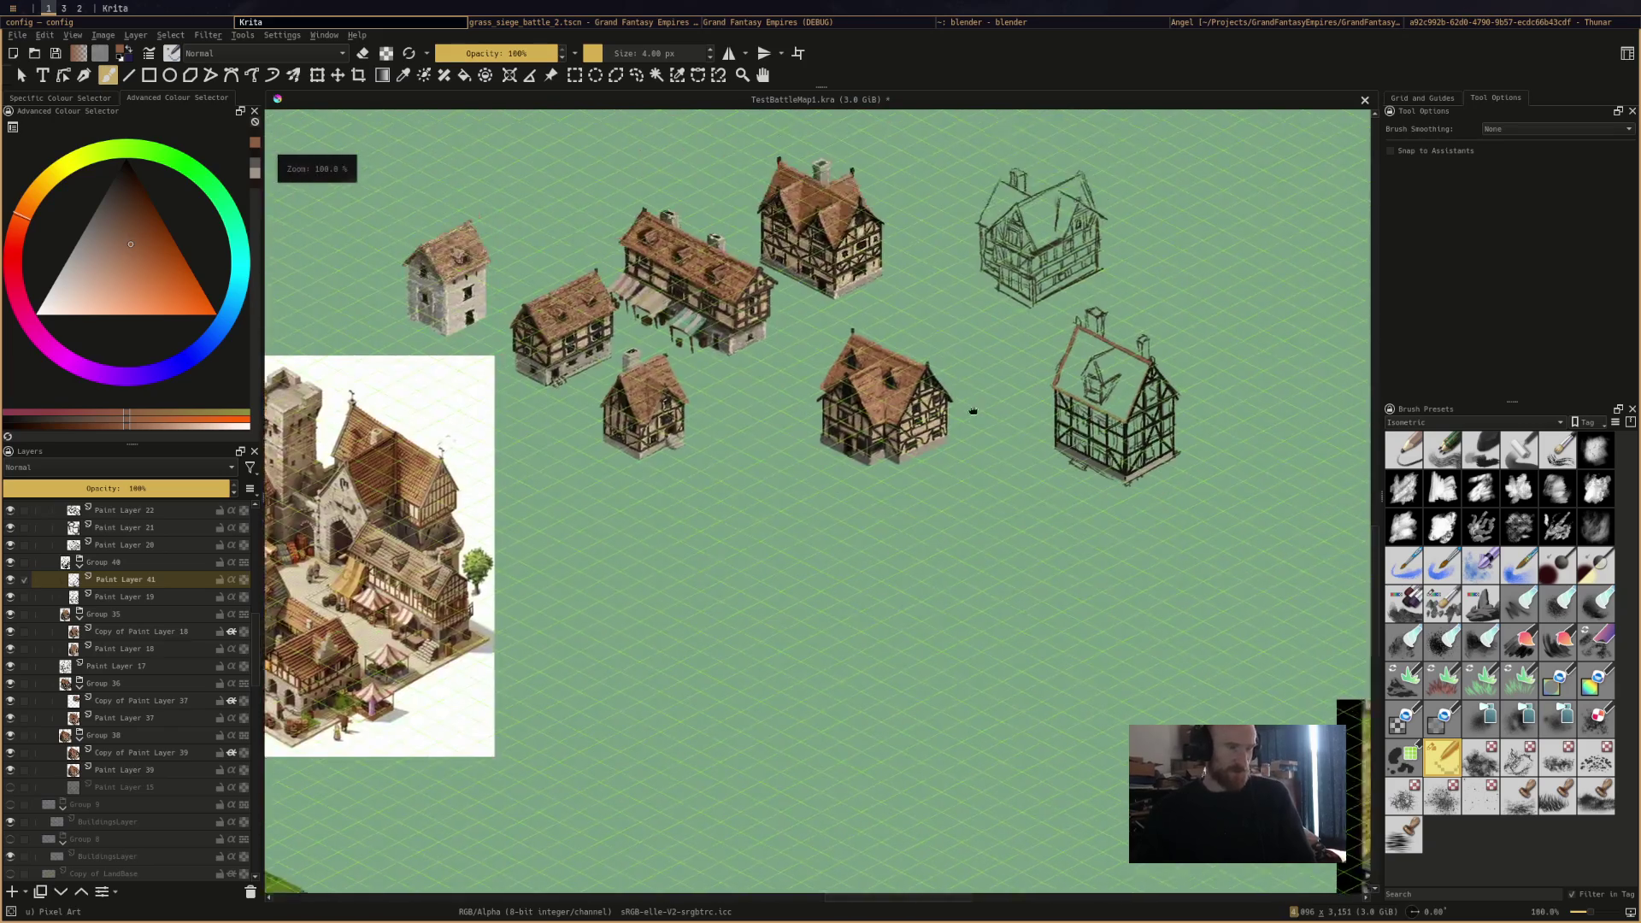
left_click_drag(949, 434, 919, 424)
scroll(919, 424, "up", 2)
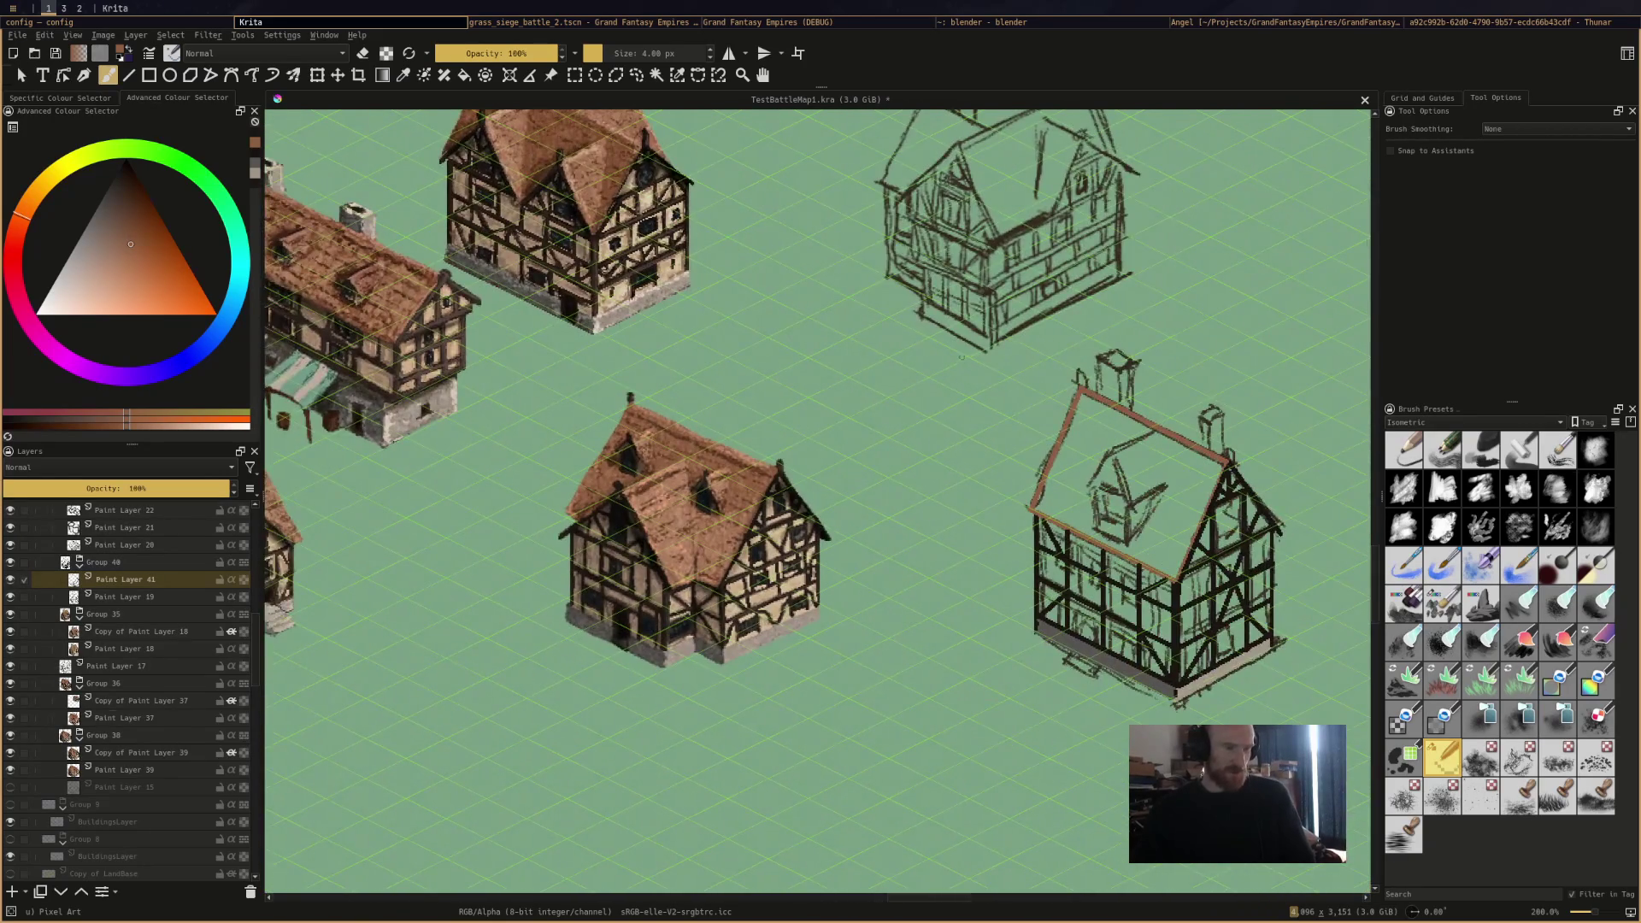
left_click_drag(970, 359, 919, 424)
Pan over the finished houses for reference, then zoom back close on the sketched house.
left_click_drag(1009, 667, 1128, 487)
mouse_move(855, 410)
left_mouse_down()
mouse_move(1129, 488)
mouse_move(675, 521)
mouse_move(1183, 460)
mouse_move(1359, 547)
left_mouse_up()
scroll(1183, 460, "up", 1)
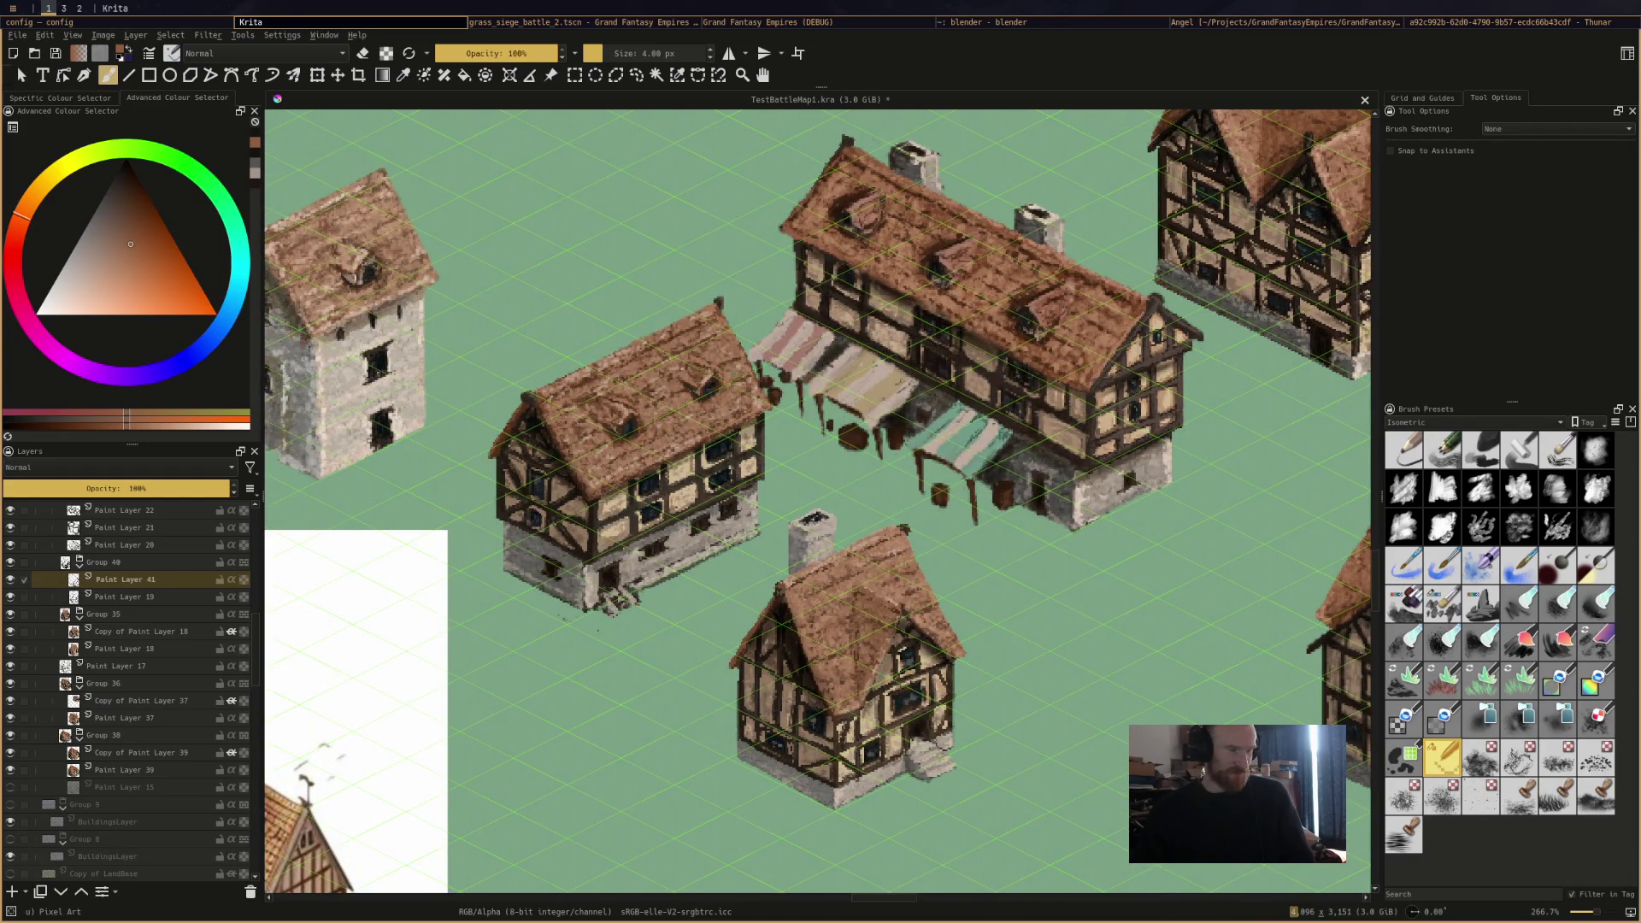
left_click_drag(1099, 451, 588, 283)
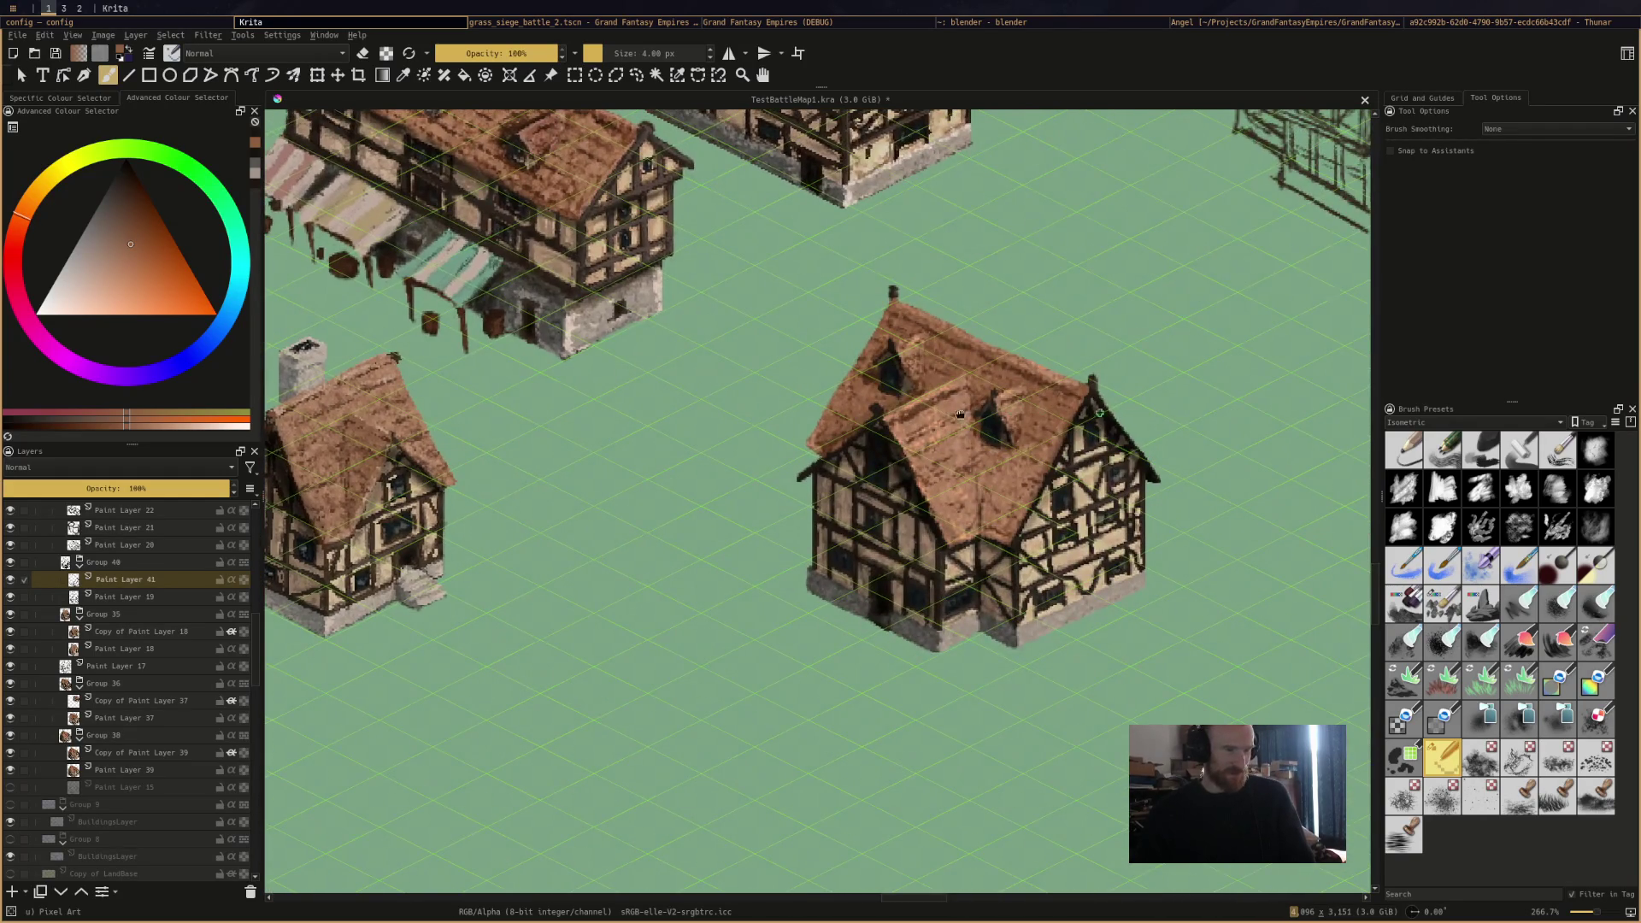
left_click_drag(961, 415, 448, 410)
scroll(1026, 428, "up", 1)
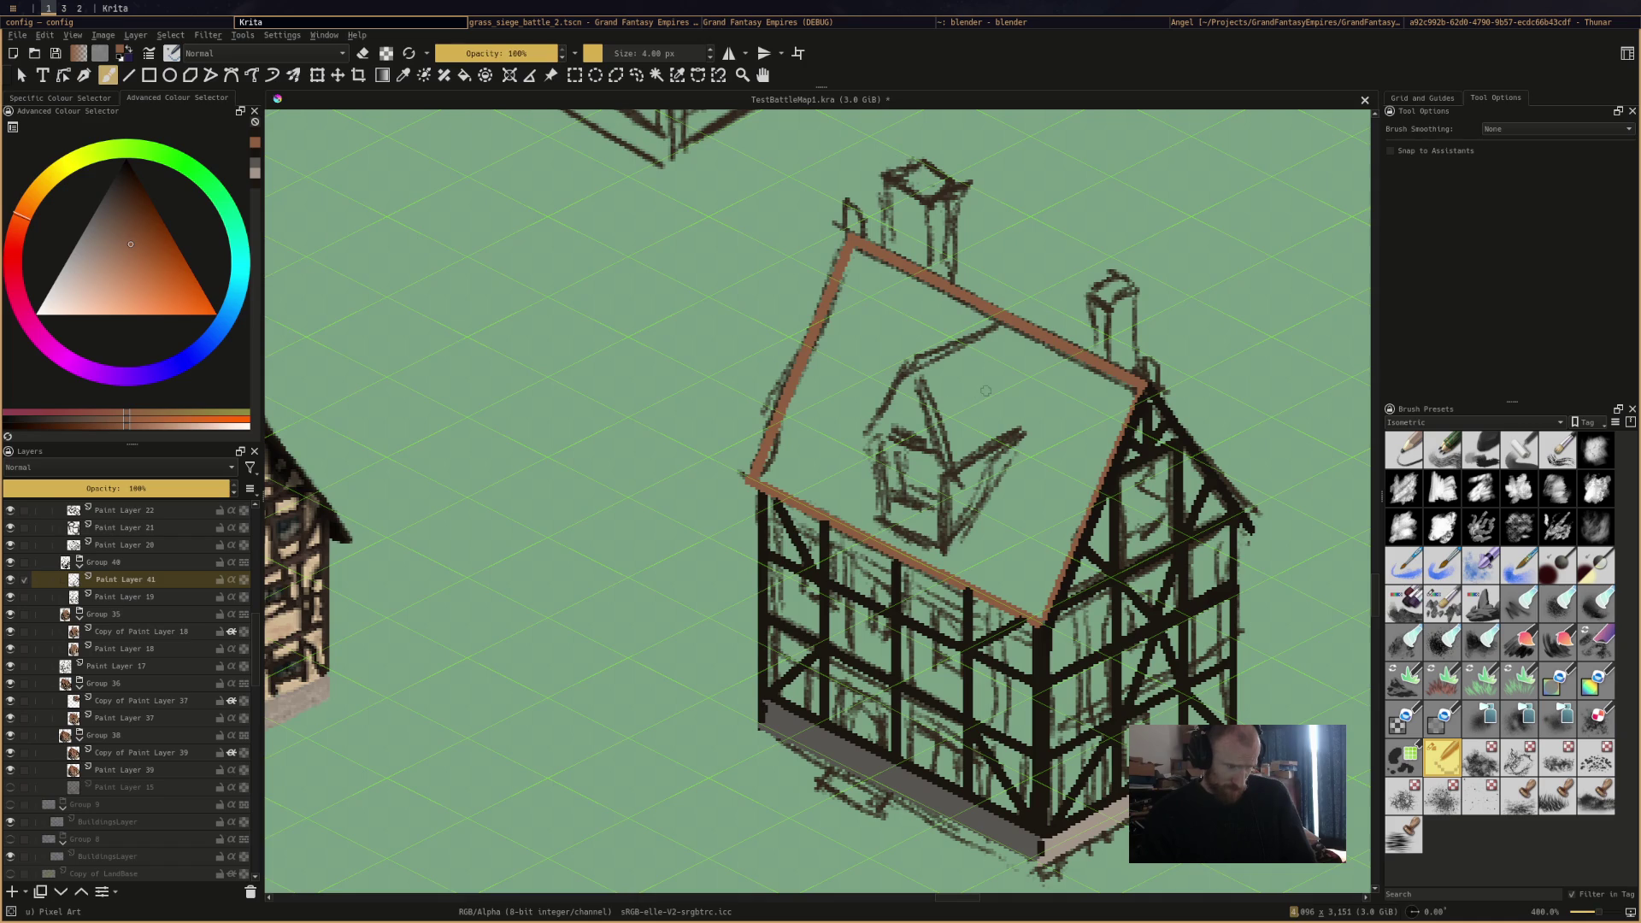
Draw the gable window's ridge and sloping edges in brown sampled from a finished roof.
mouse_move(993, 391)
left_mouse_down()
mouse_move(903, 438)
mouse_move(941, 494)
left_mouse_up()
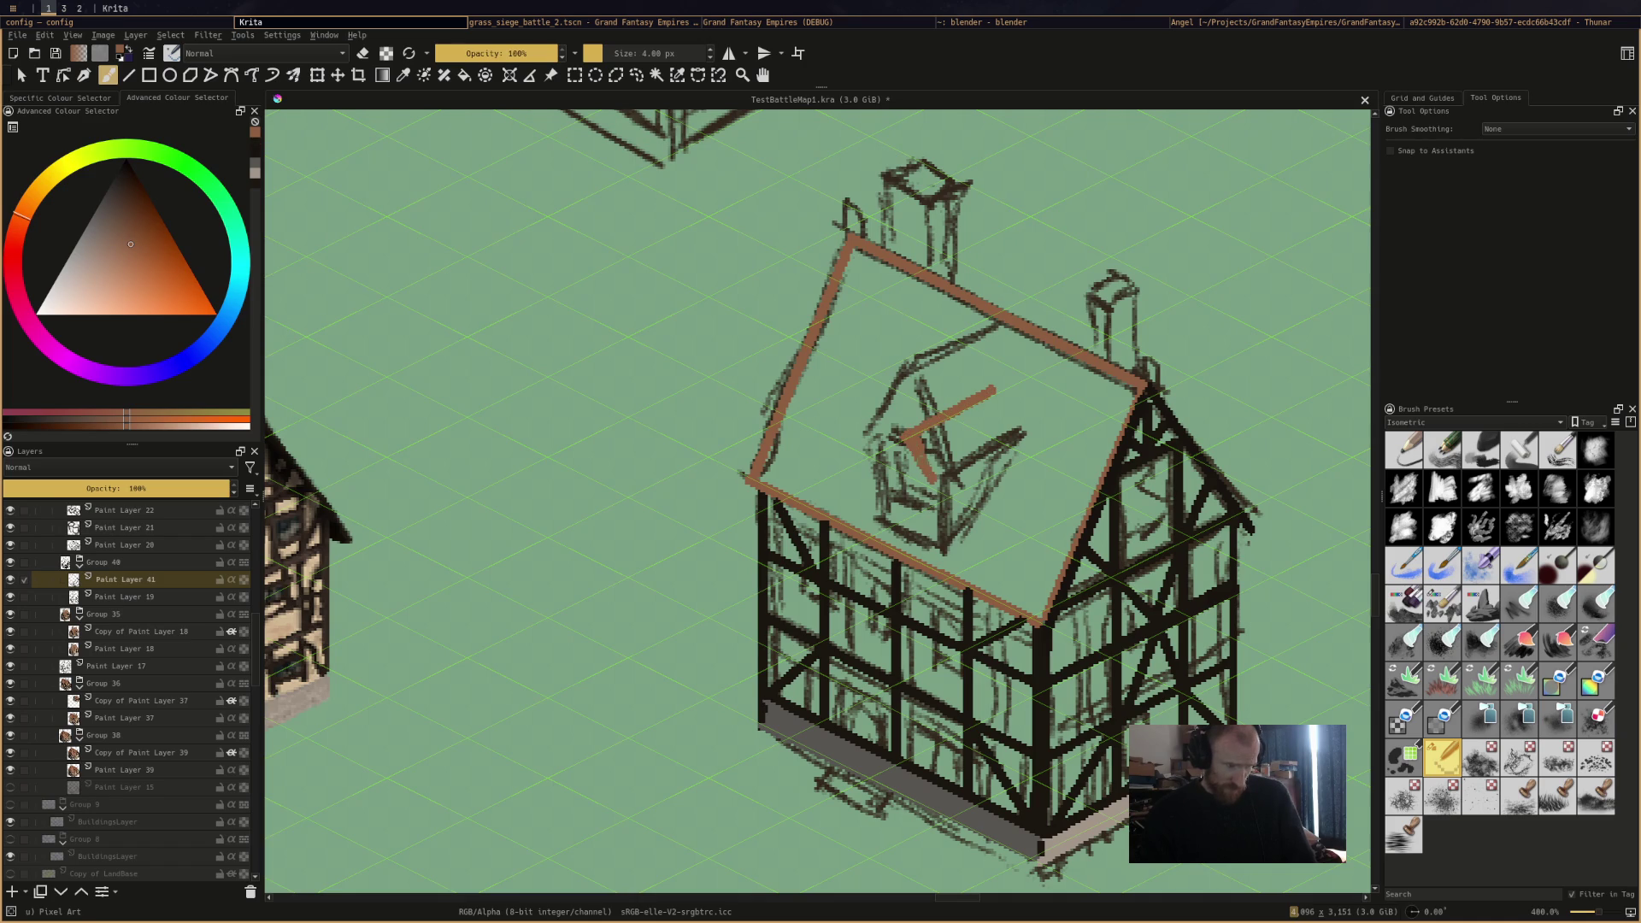
left_click_drag(910, 439, 873, 459)
scroll(863, 438, "down", 2)
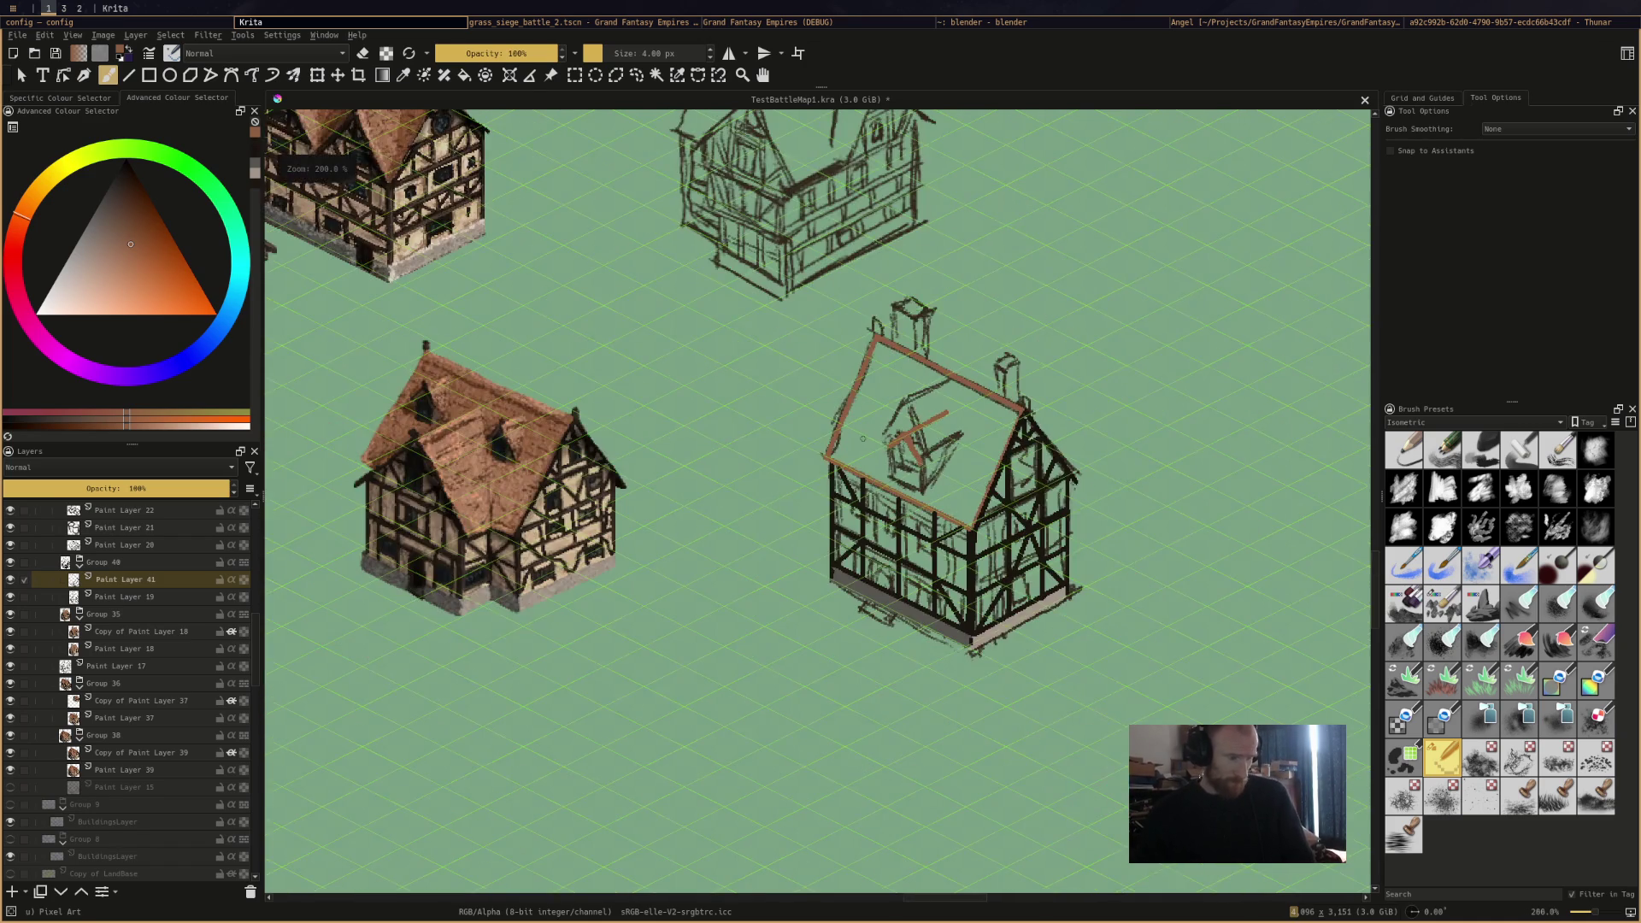
scroll(628, 406, "up", 1)
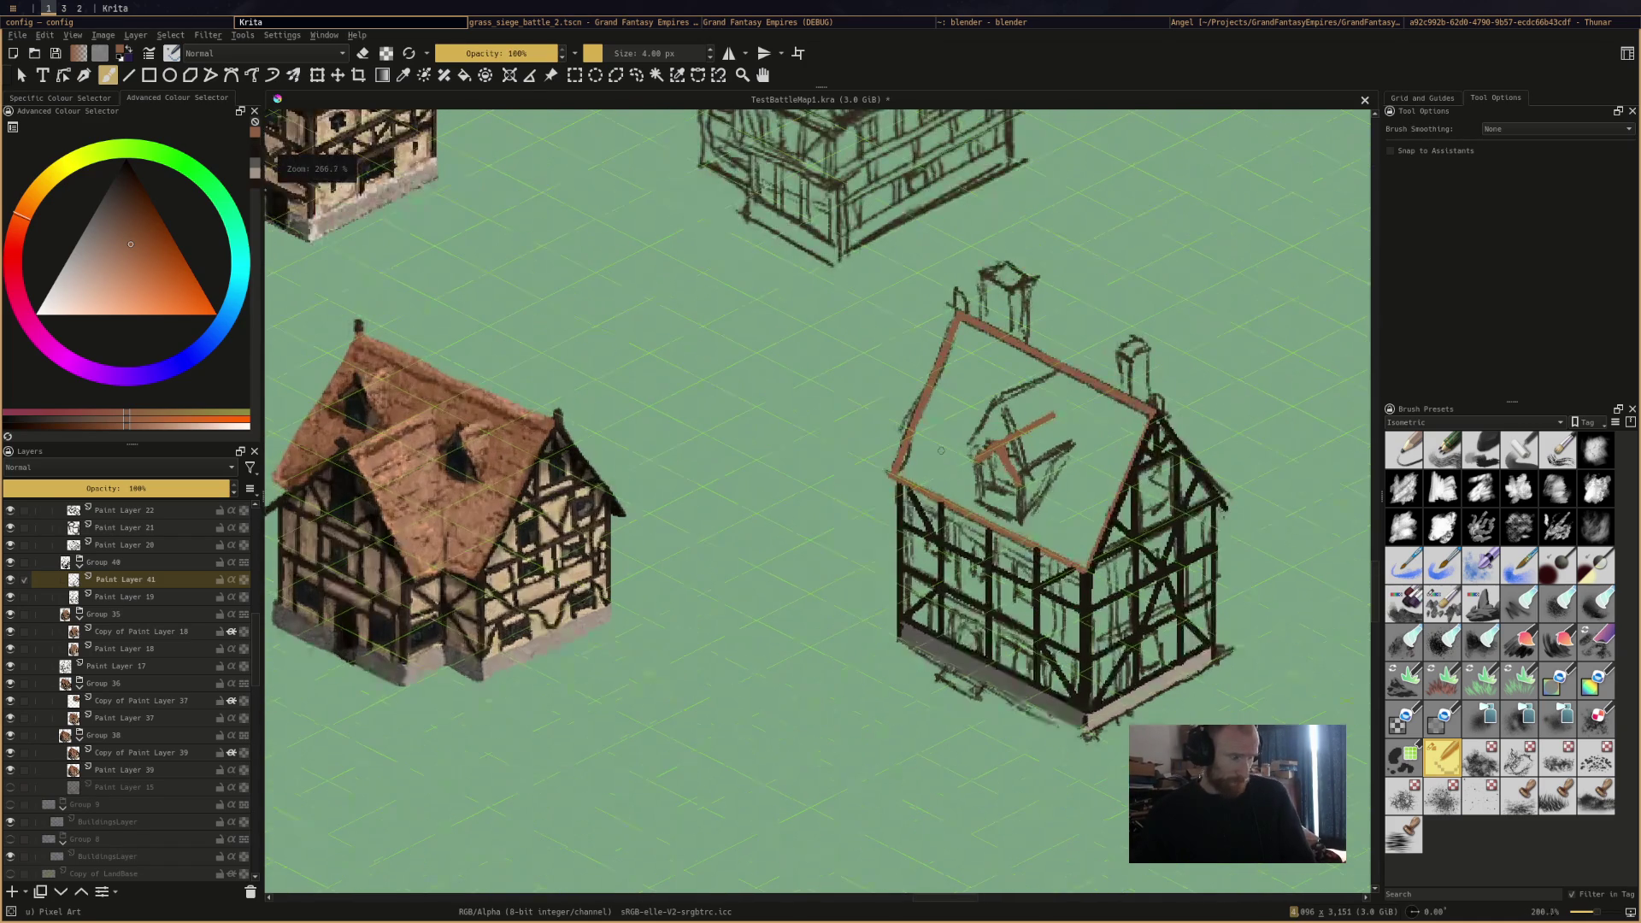
left_click(459, 432, "ctrl")
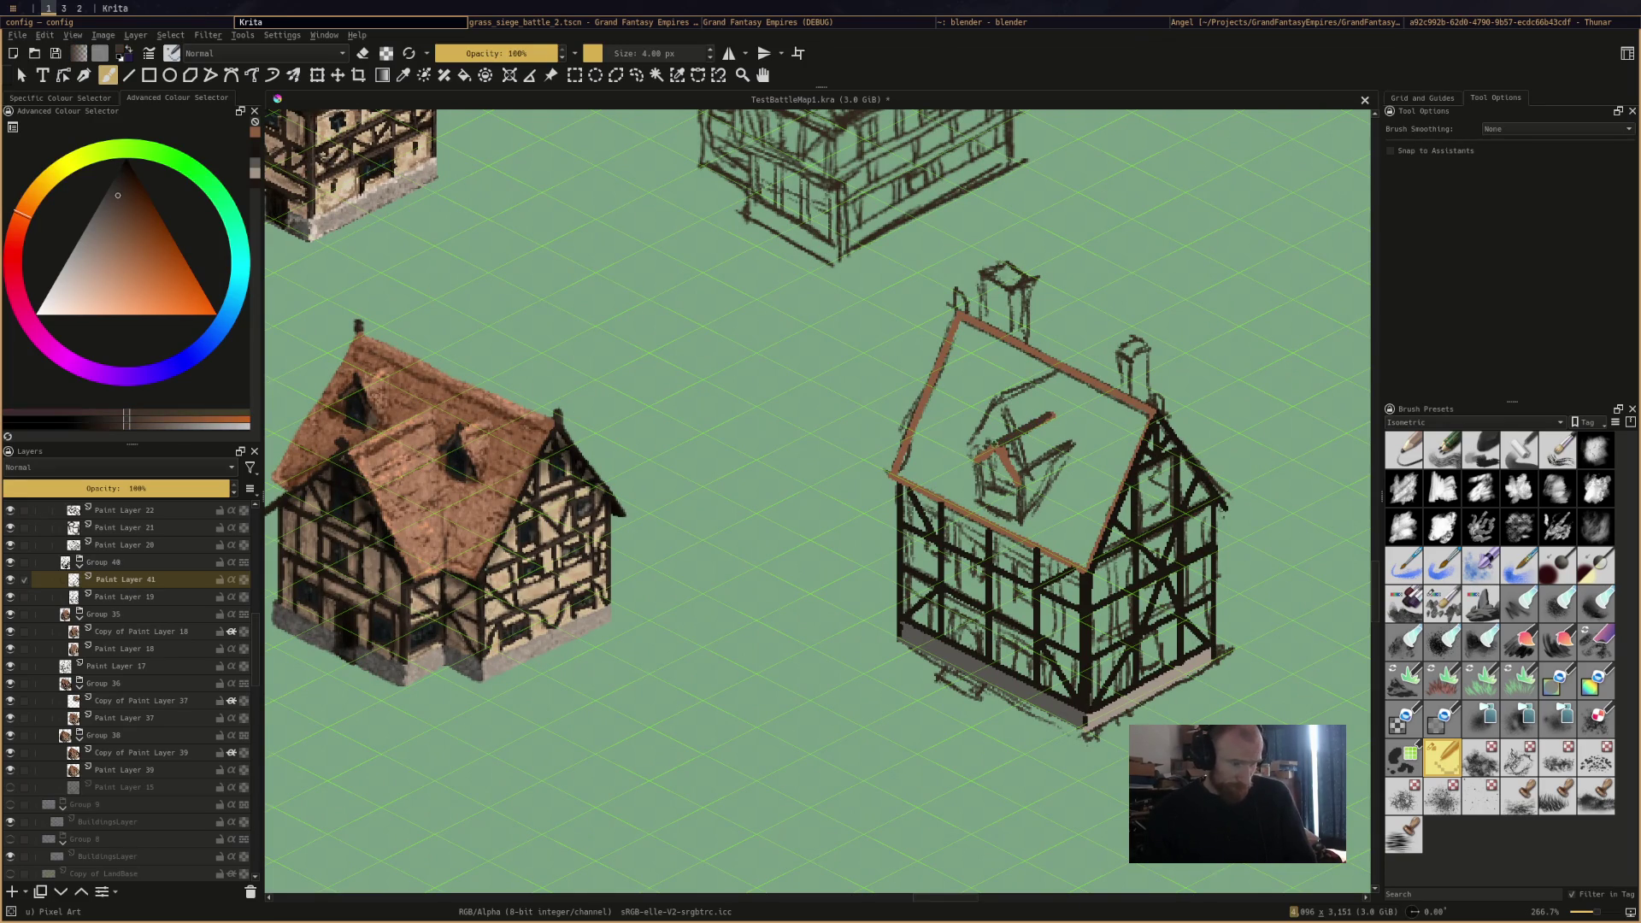
mouse_move(996, 442)
left_mouse_down()
mouse_move(1024, 480)
mouse_move(994, 490)
left_mouse_up()
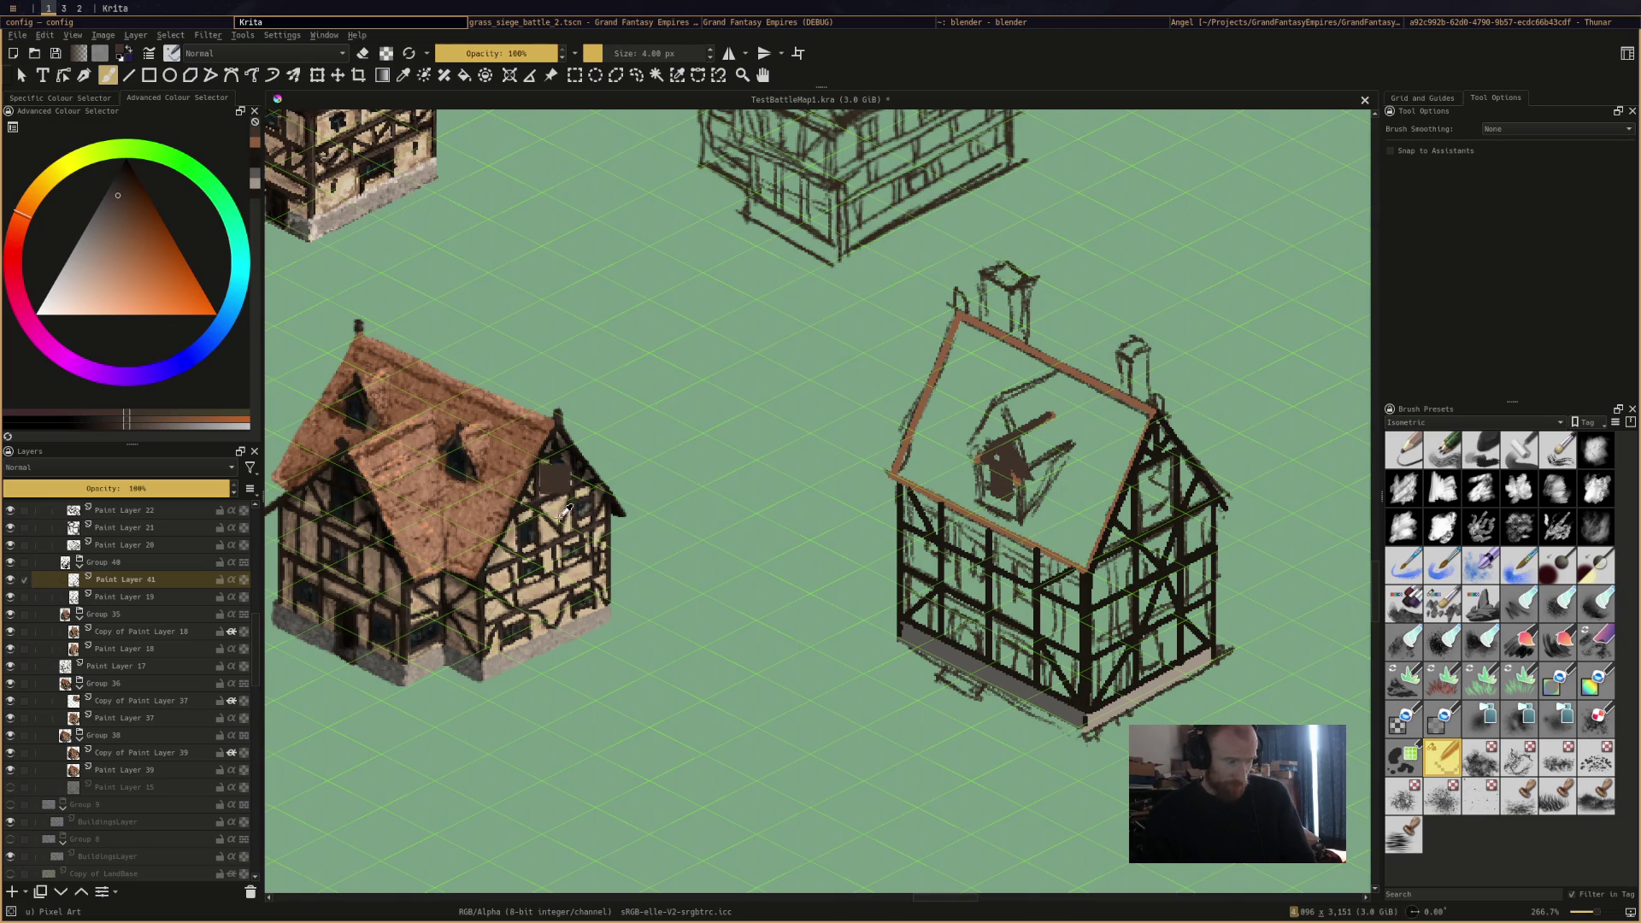
Paint the gable window walls light peach-beige and its roof in sampled brown.
left_click(555, 479, "ctrl")
mouse_move(1018, 486)
left_mouse_down()
mouse_move(1044, 467)
mouse_move(1035, 483)
left_mouse_up()
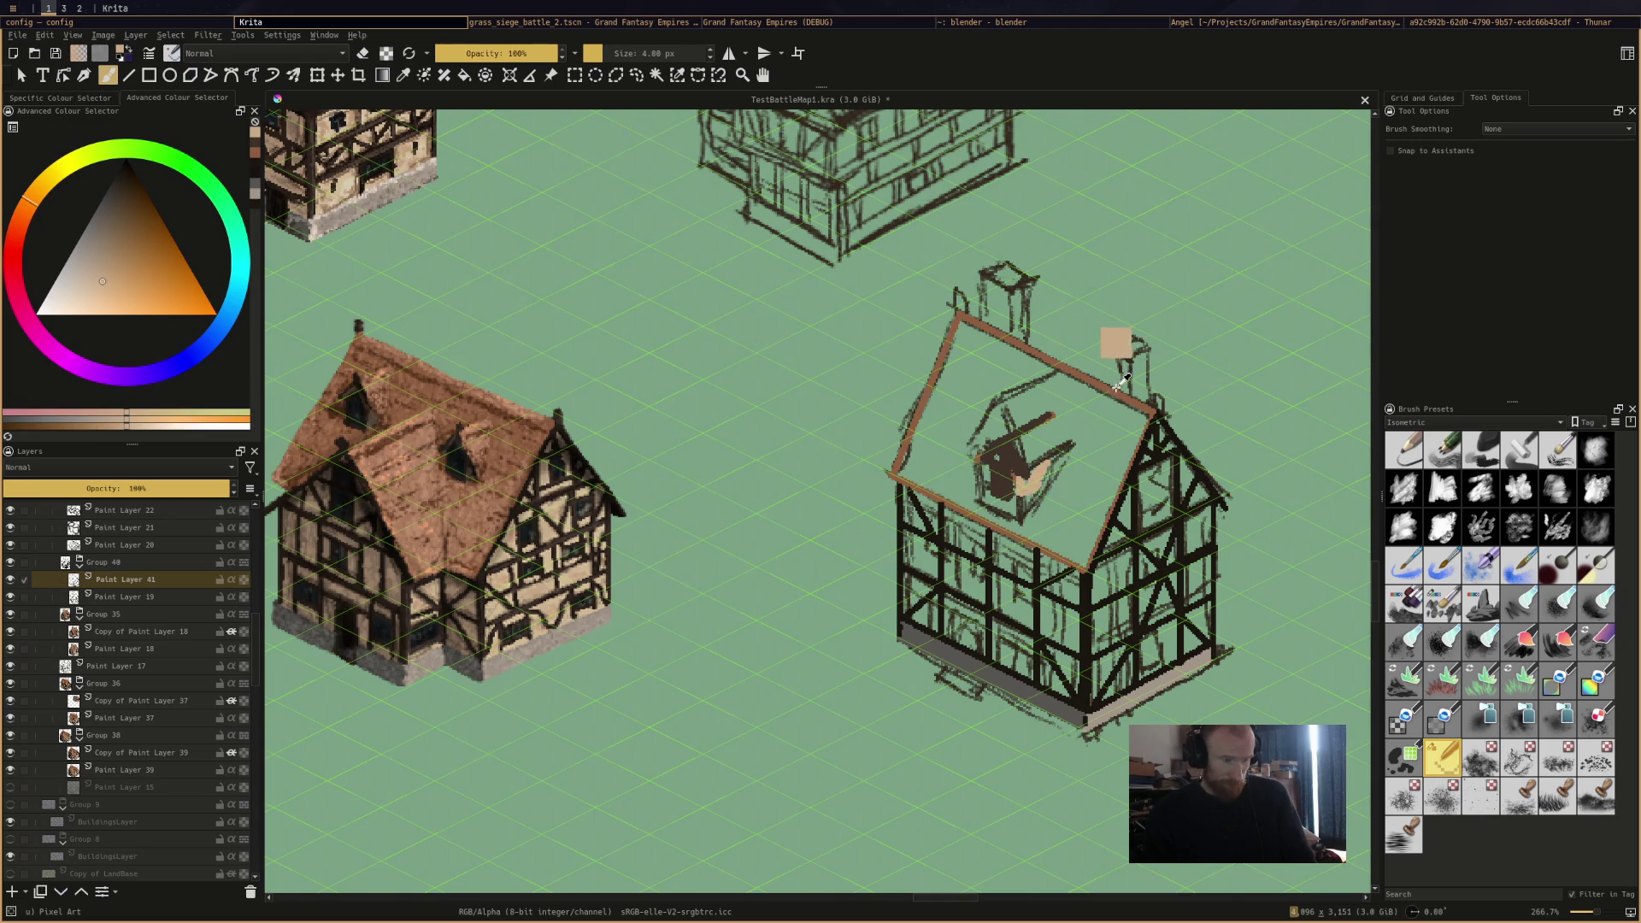
left_click(533, 480, "ctrl")
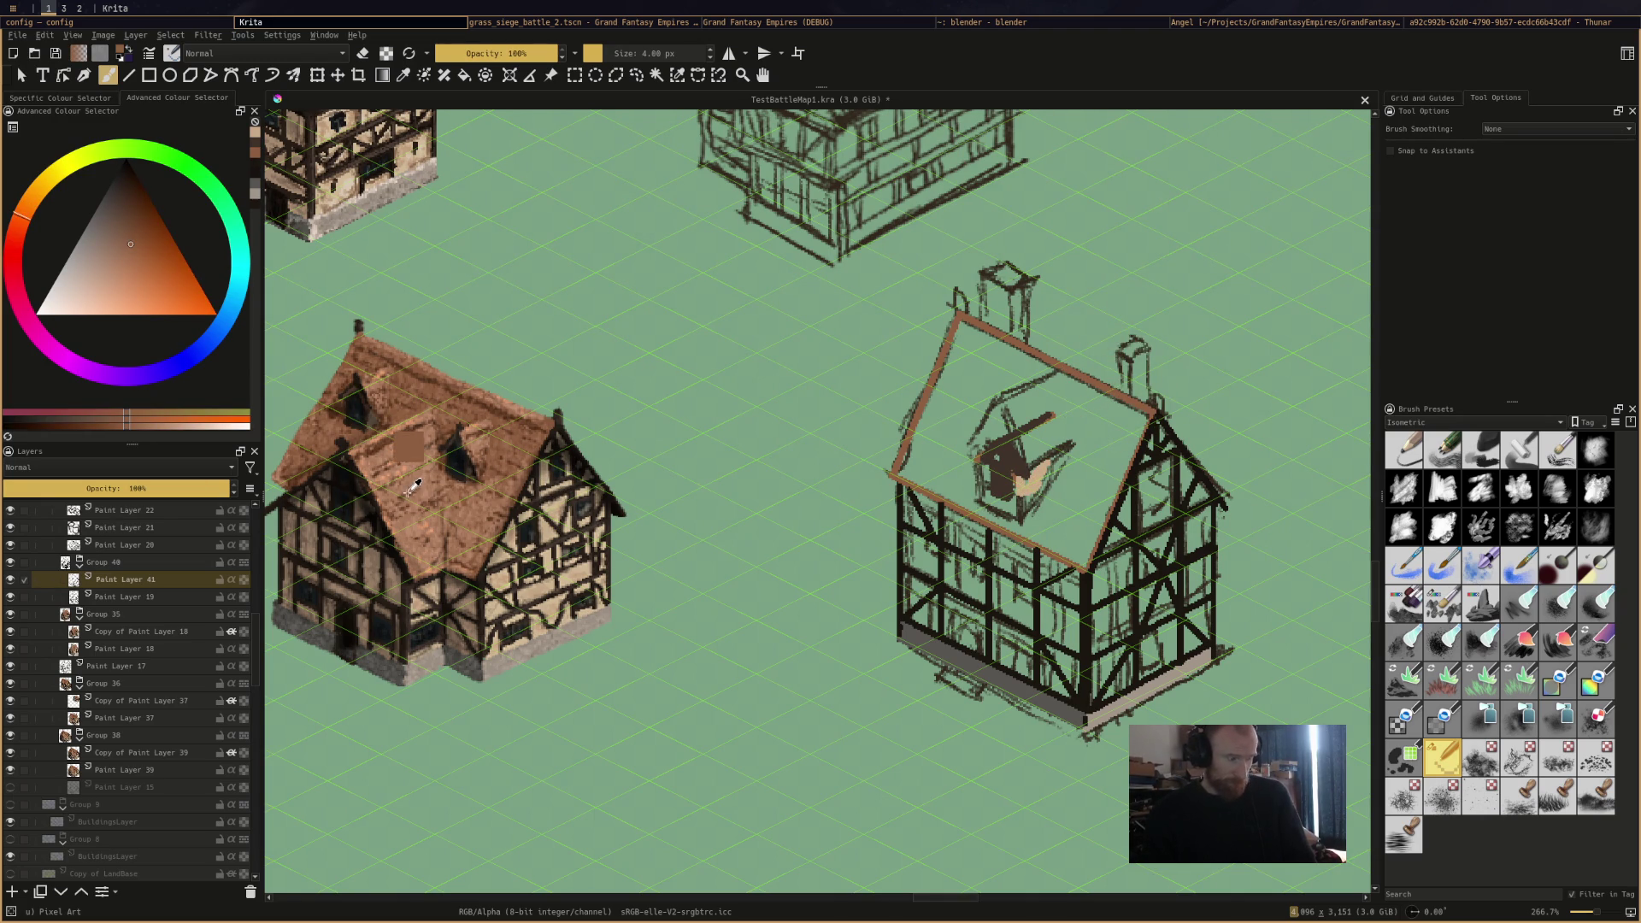
left_click(410, 448, "ctrl")
mouse_move(1051, 418)
left_mouse_down()
mouse_move(1023, 436)
mouse_move(1050, 466)
mouse_move(1060, 428)
left_mouse_up()
left_click(432, 475, "ctrl")
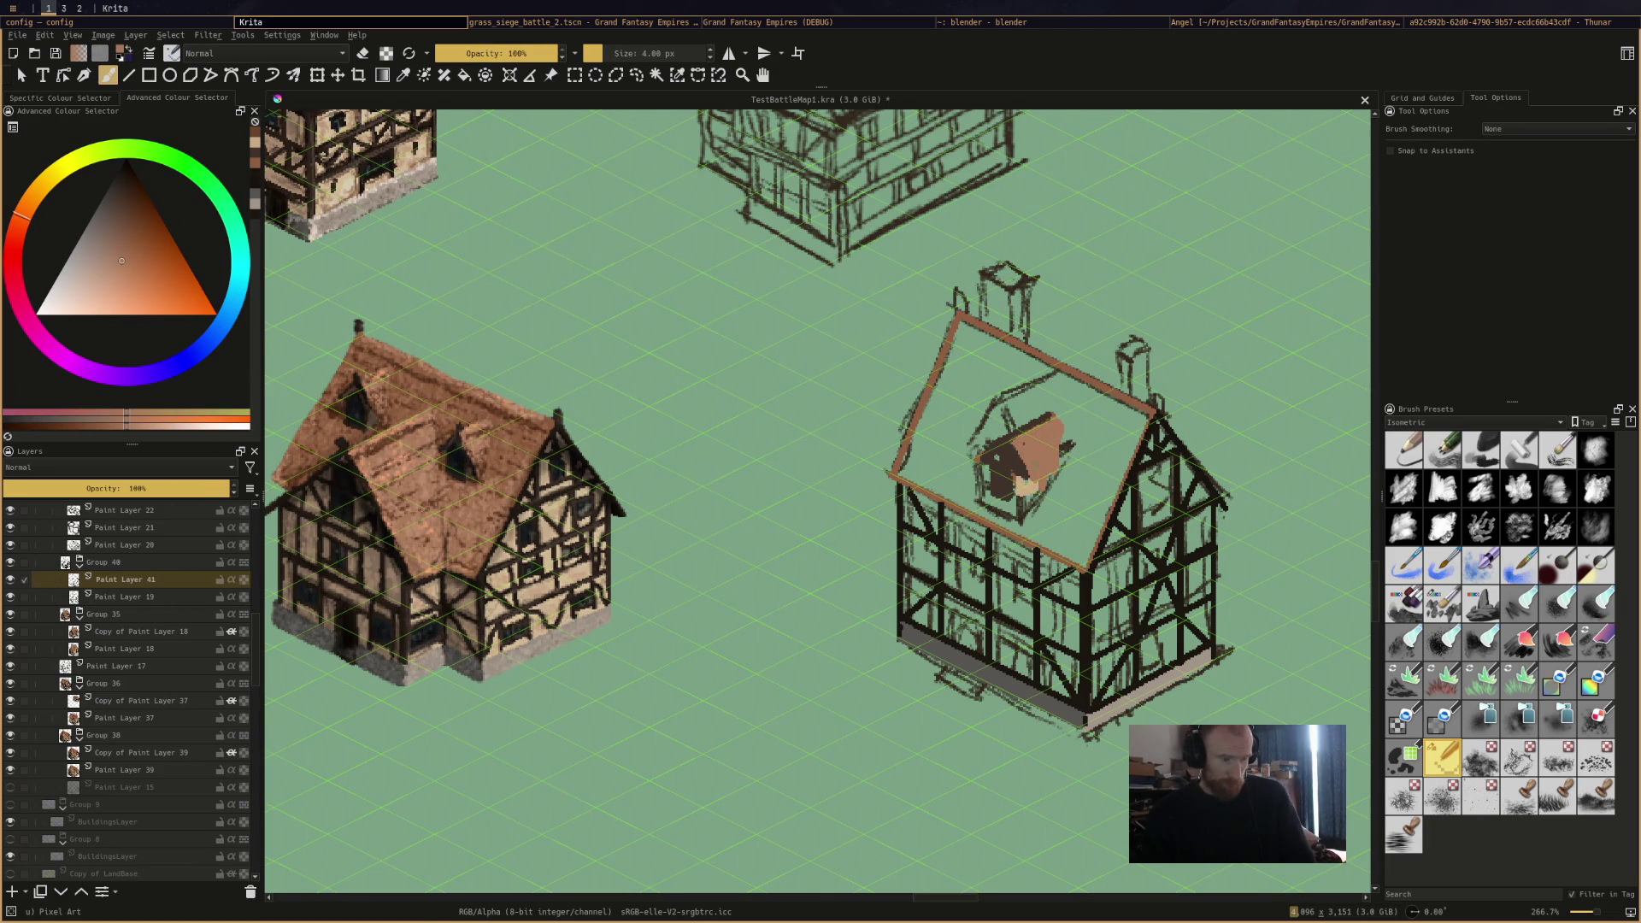
Fill the main roof with the brown sampled from the roof edge.
left_click(1012, 463)
left_click(1095, 373, "ctrl")
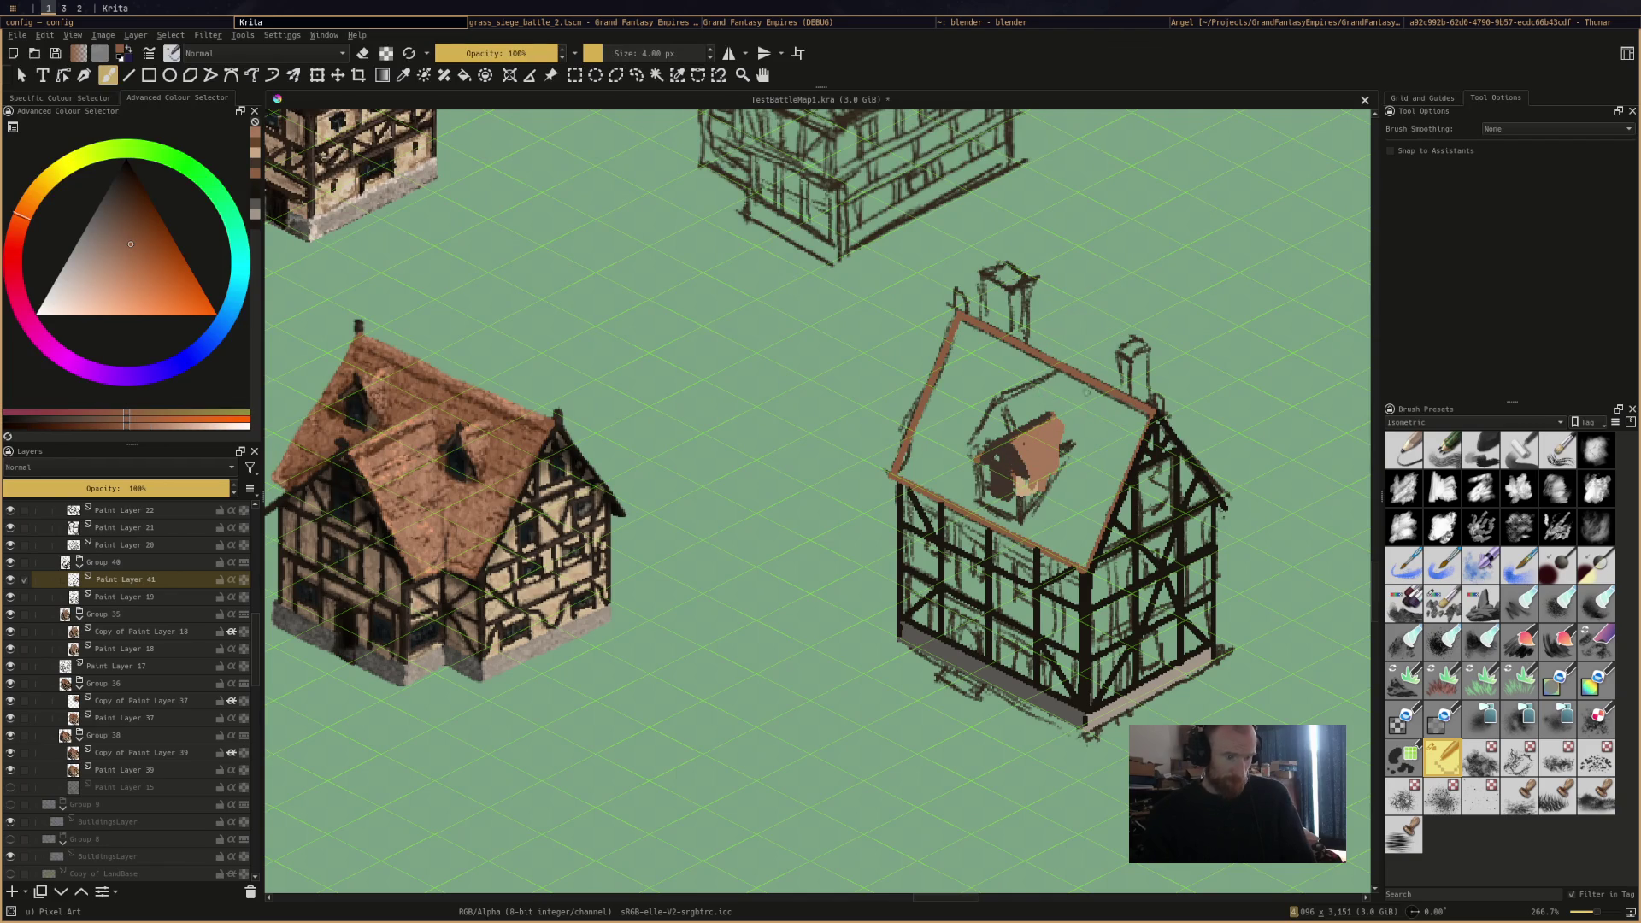
key("f")
left_click(1139, 416)
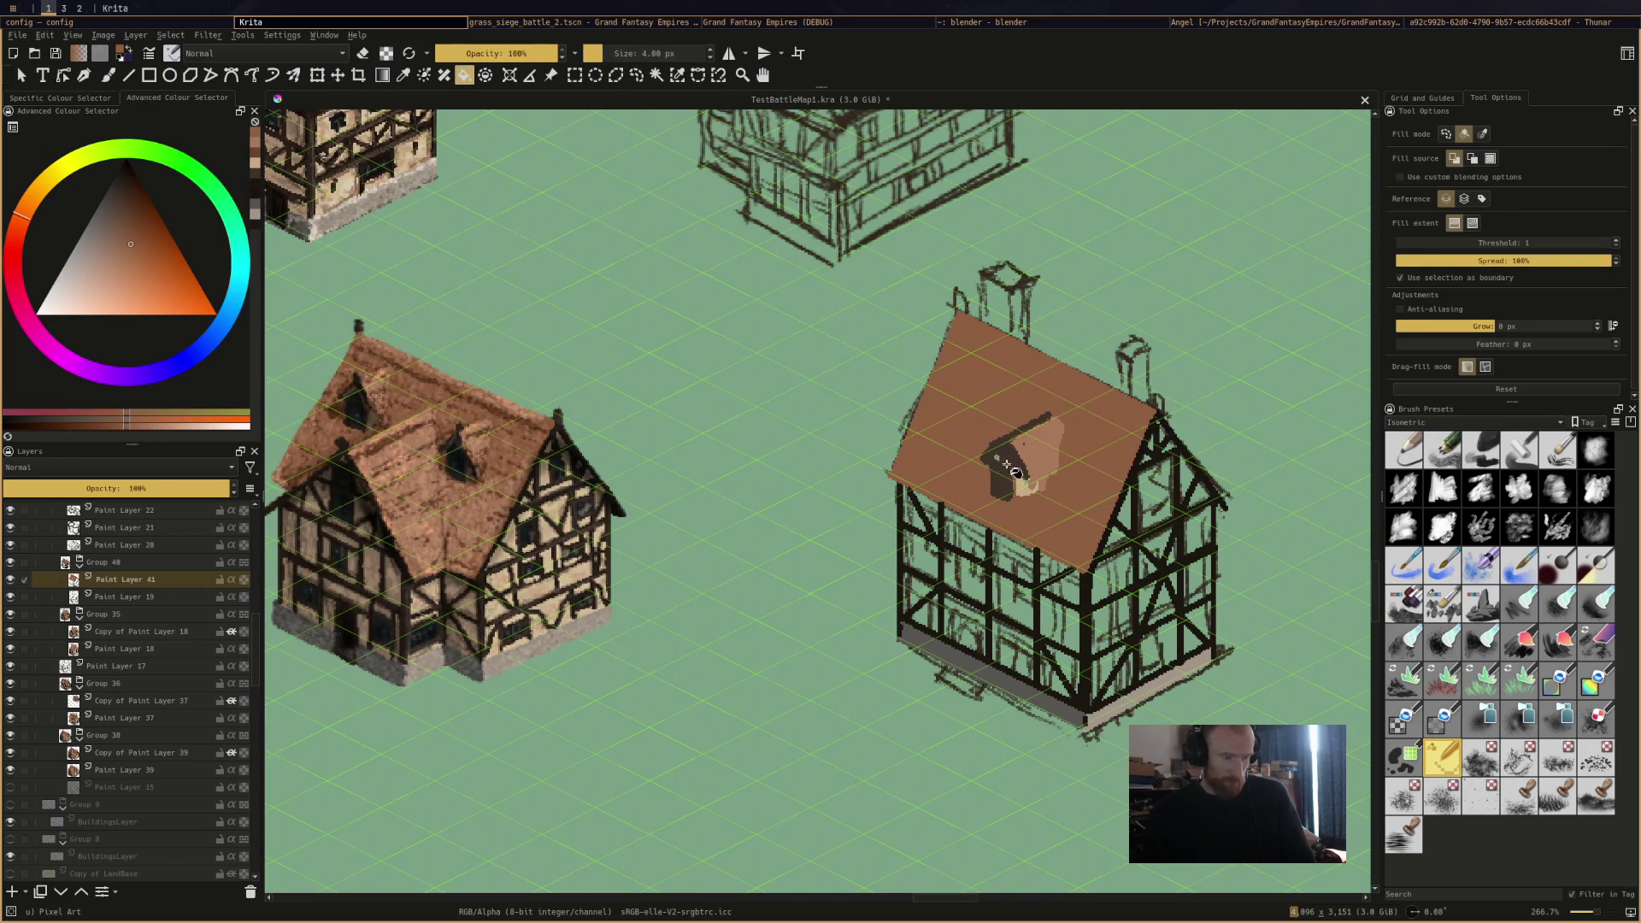
Shade the right house's dormer with light peach and darker browns sampled from the roofs.
left_click(1009, 468, "ctrl")
key("b")
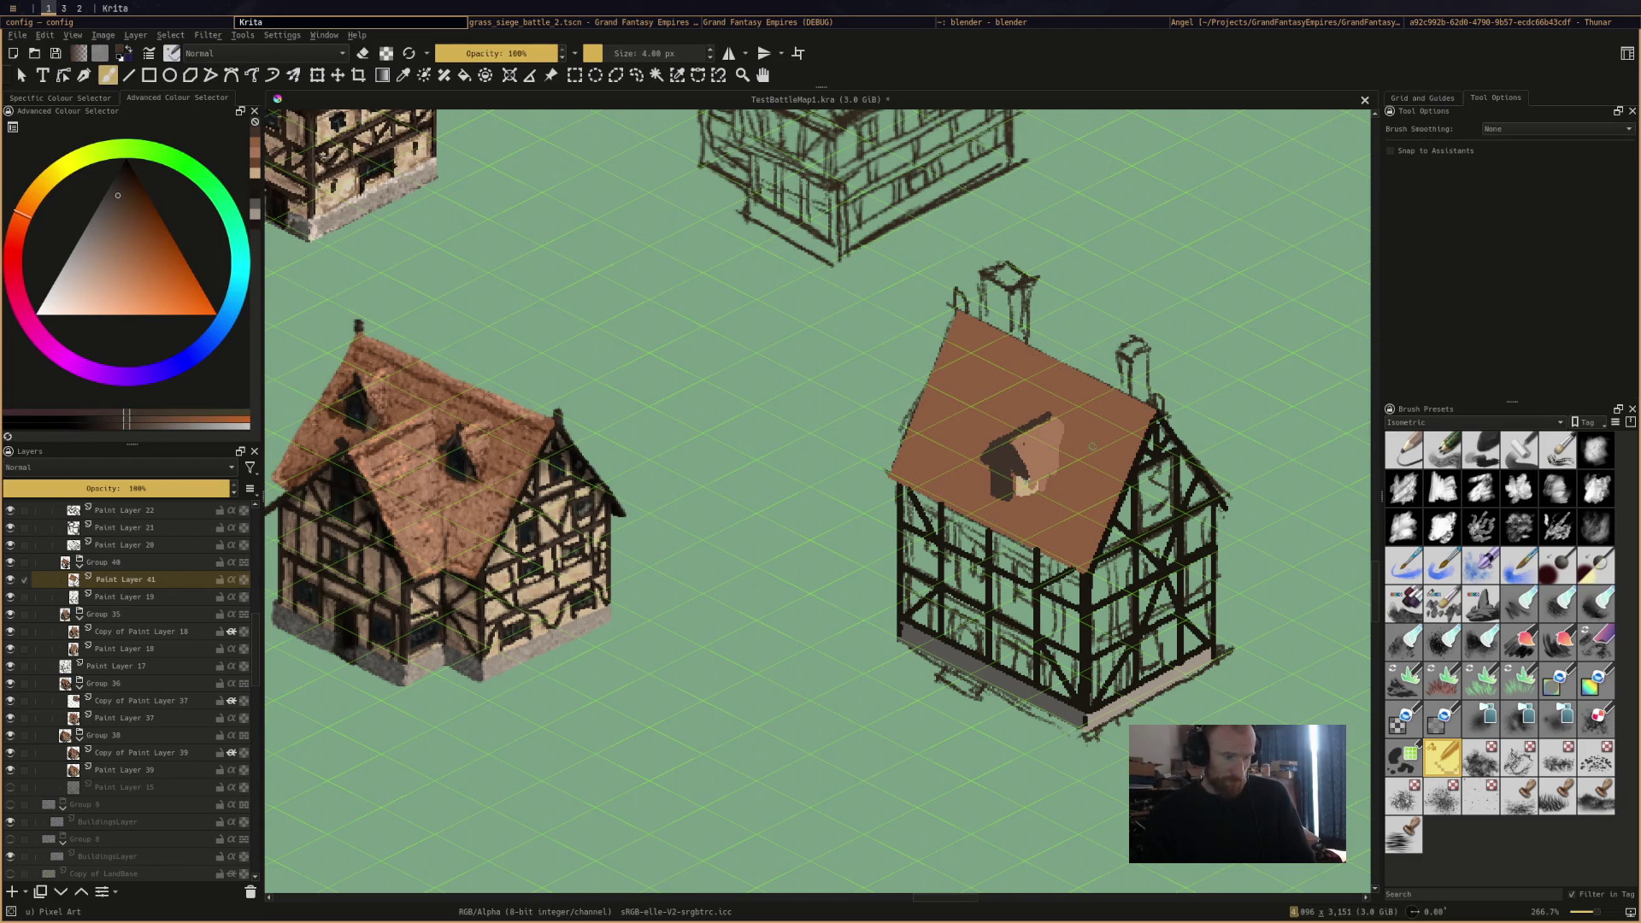
left_click(1026, 486, "ctrl")
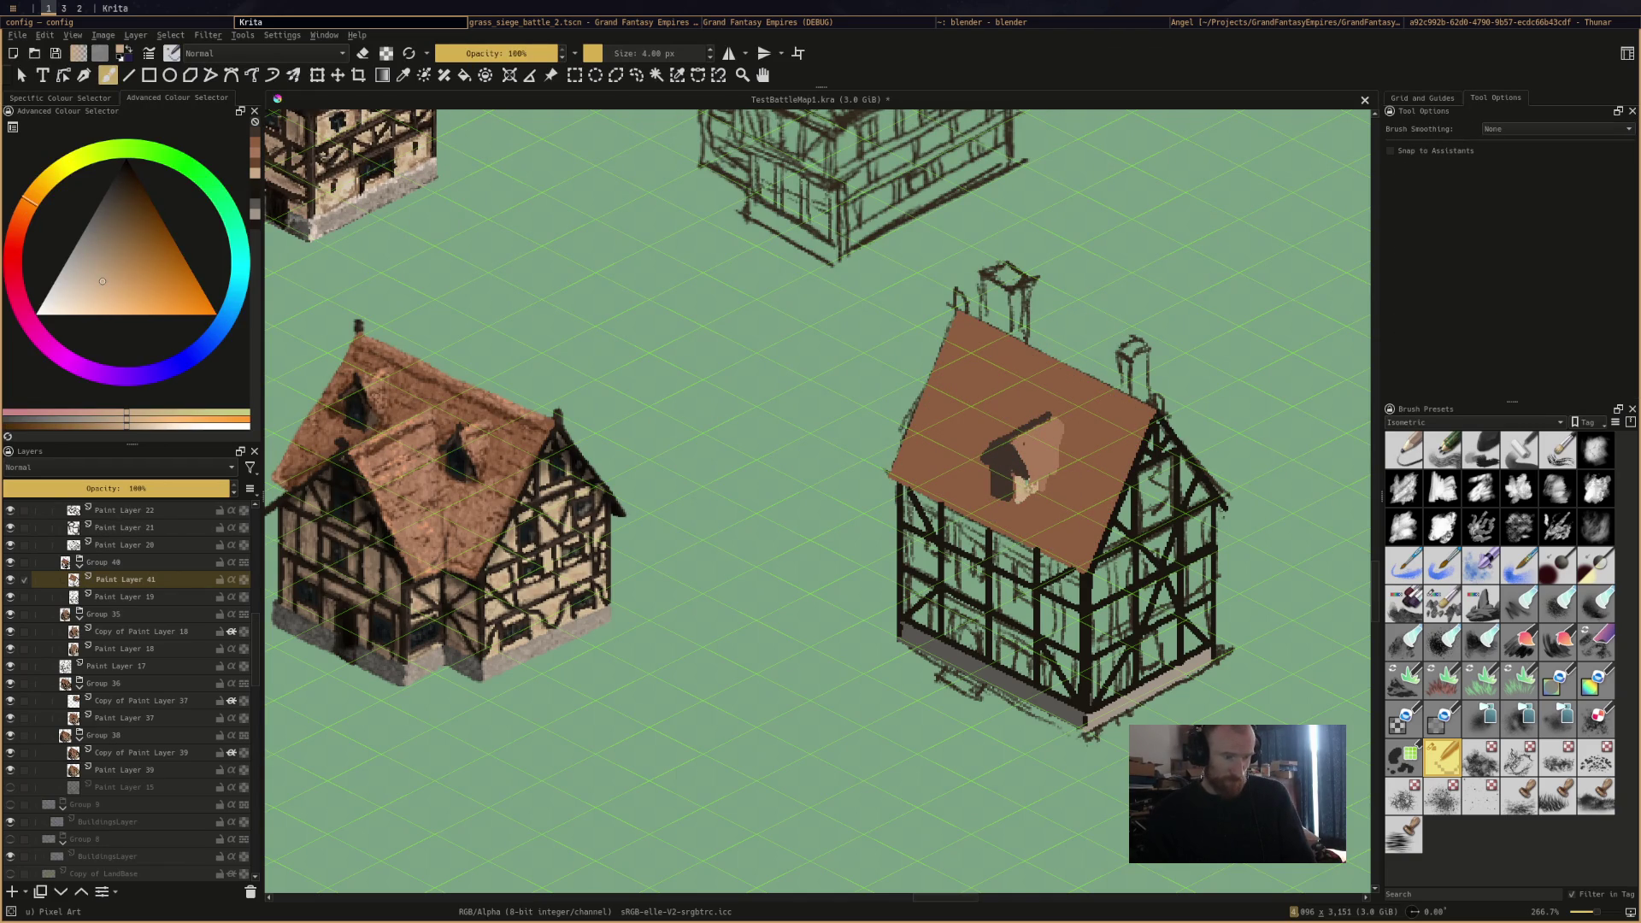
left_click(483, 444, "ctrl")
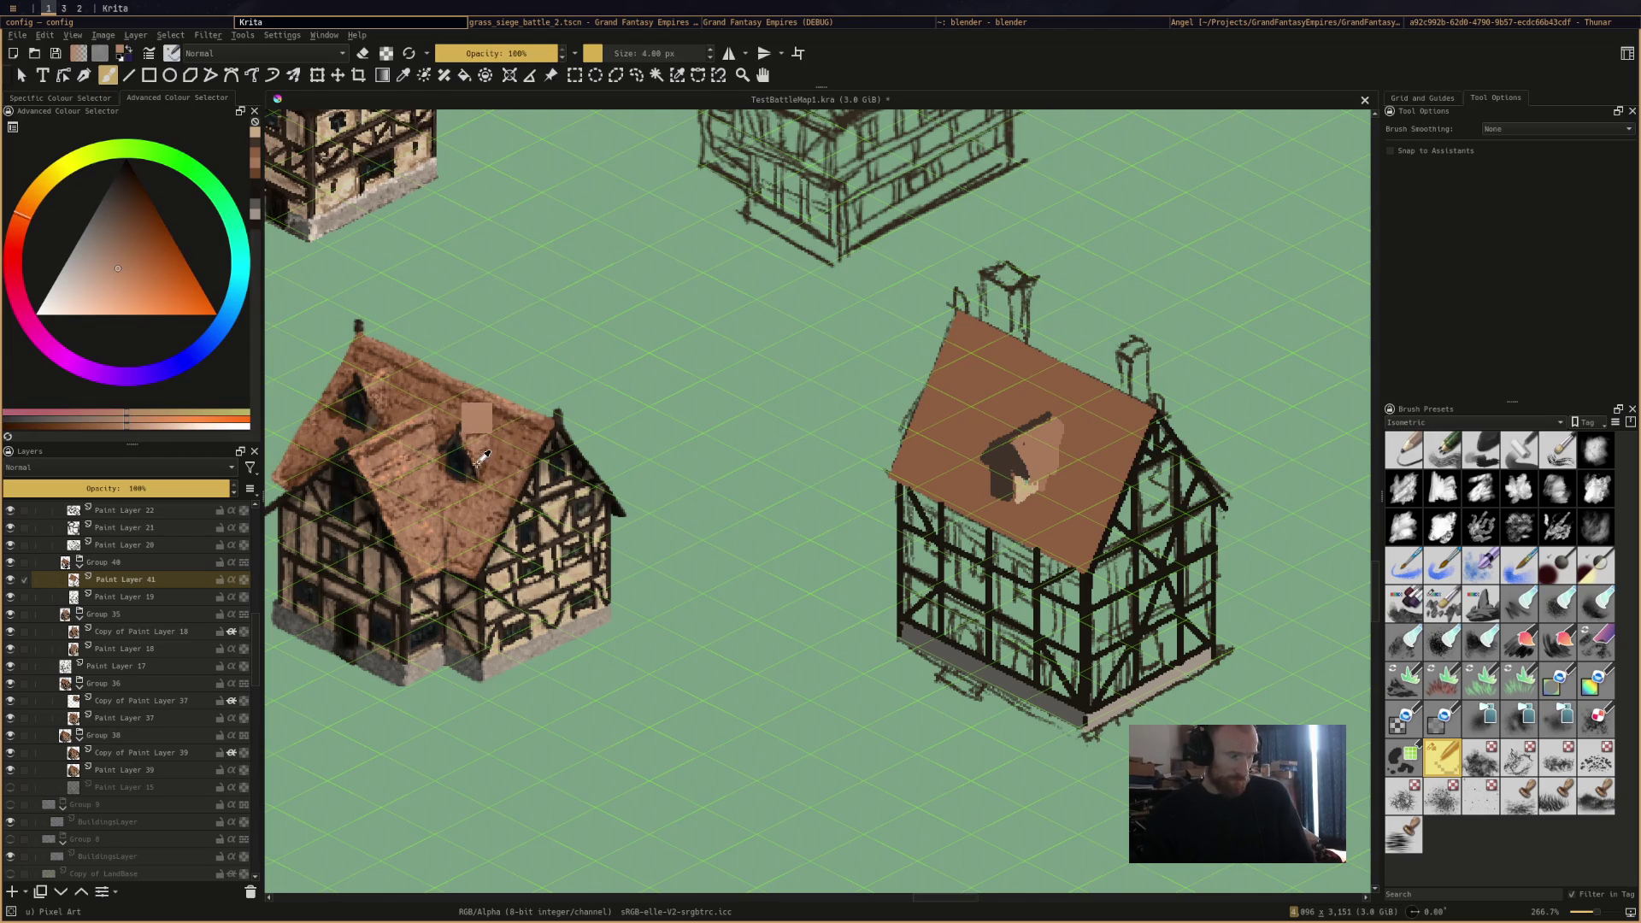
mouse_move(1026, 478)
left_mouse_down()
mouse_move(1039, 417)
mouse_move(1010, 439)
left_mouse_up()
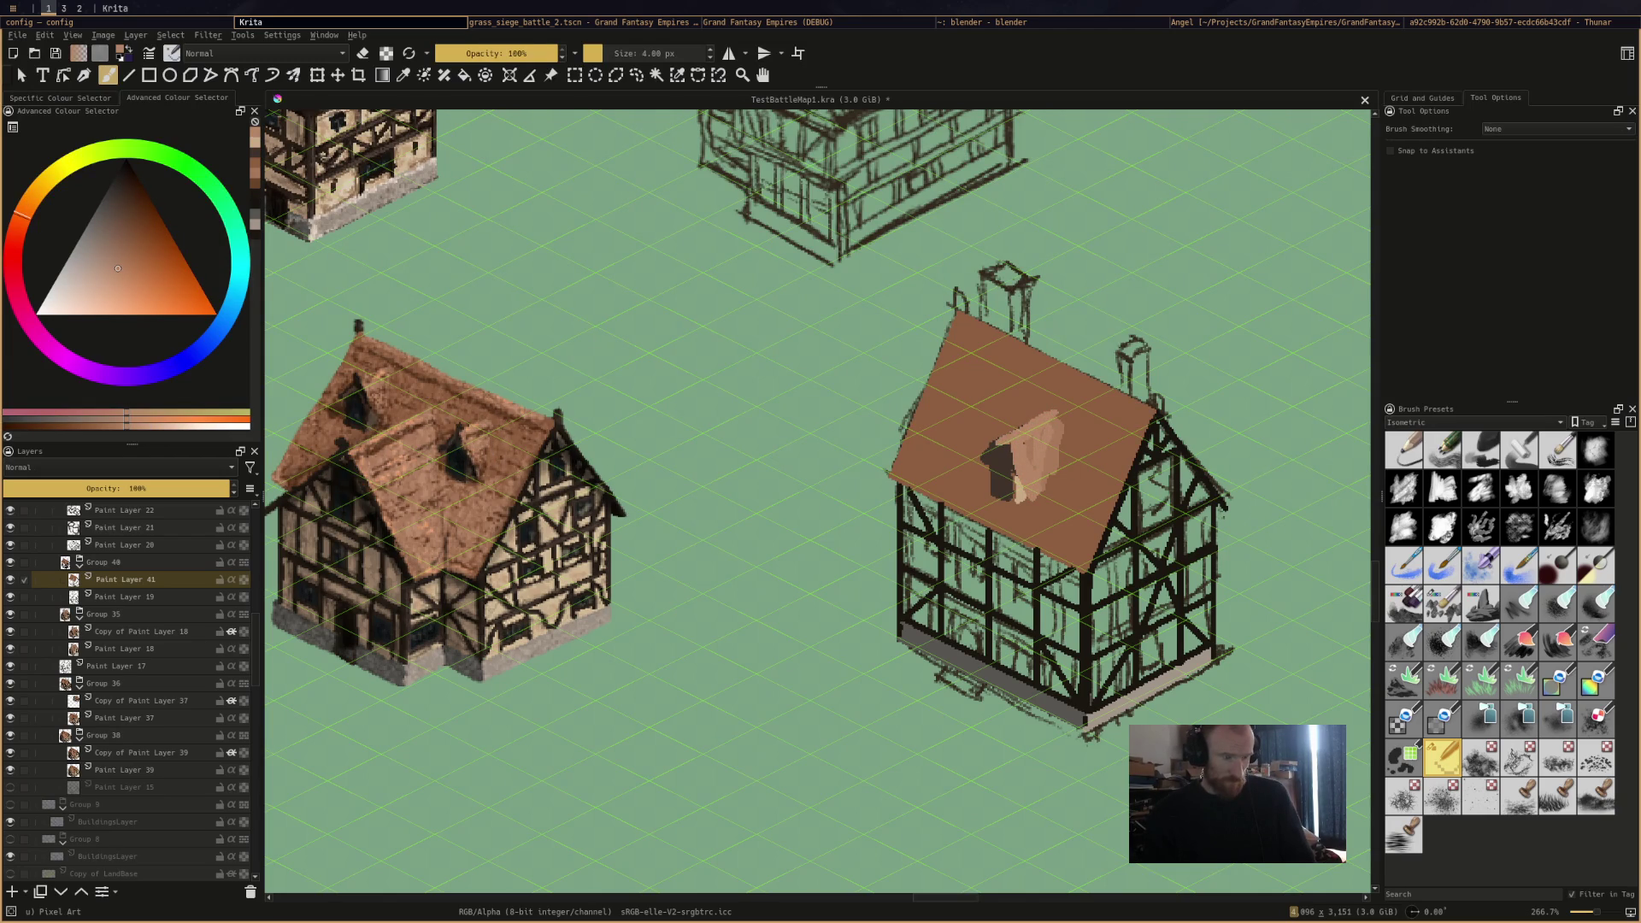
left_click(489, 449, "ctrl")
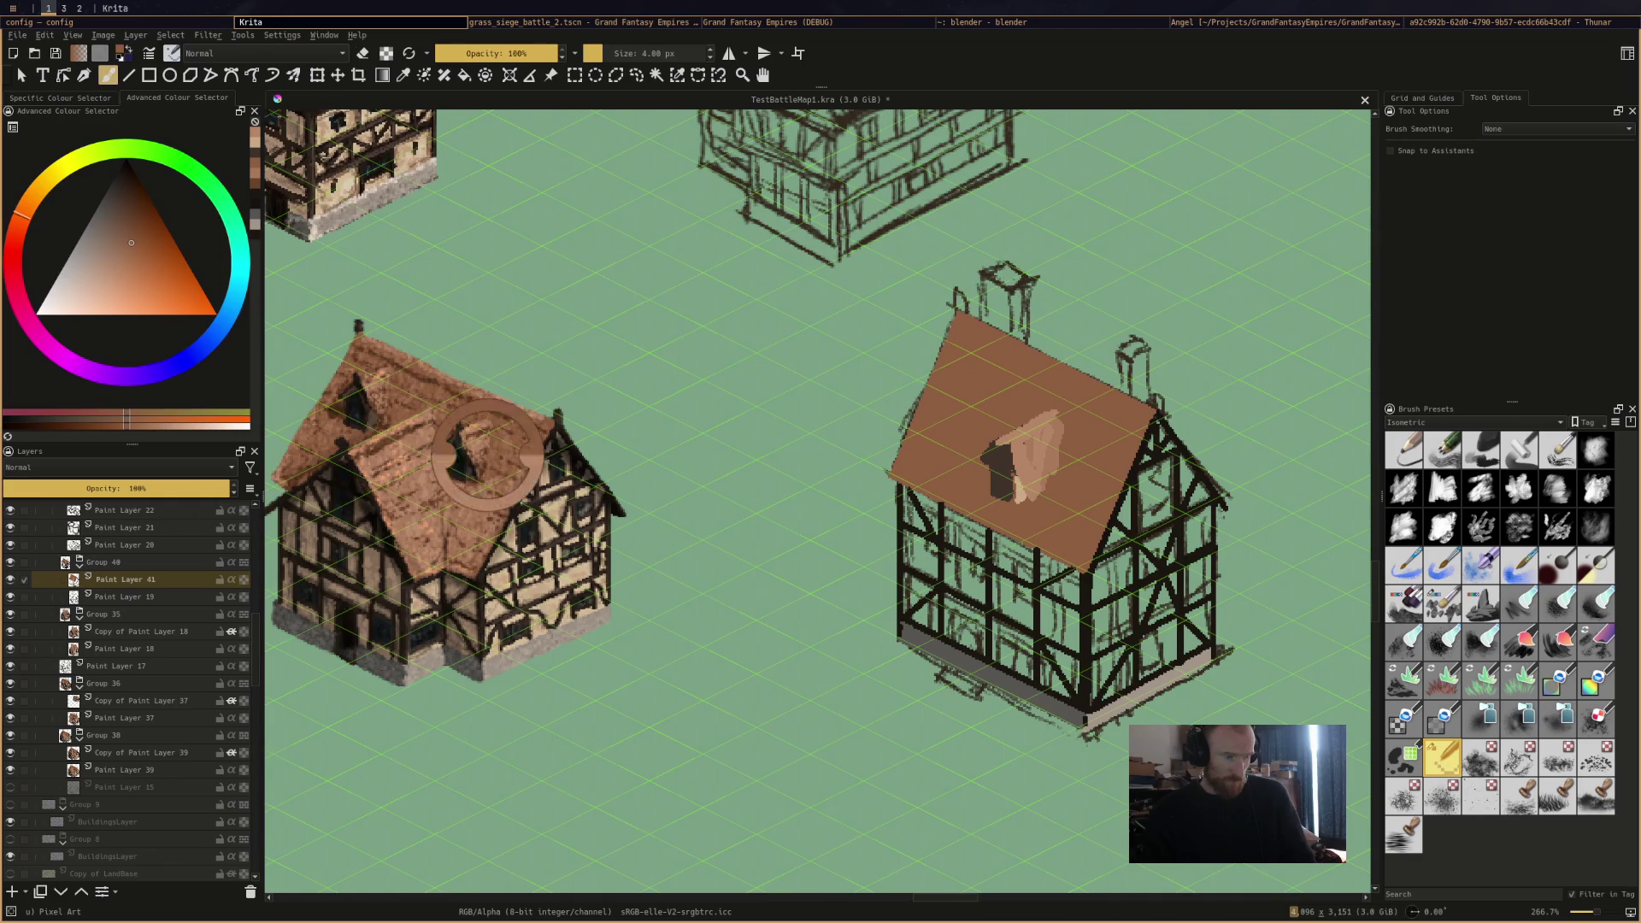
left_click(984, 455)
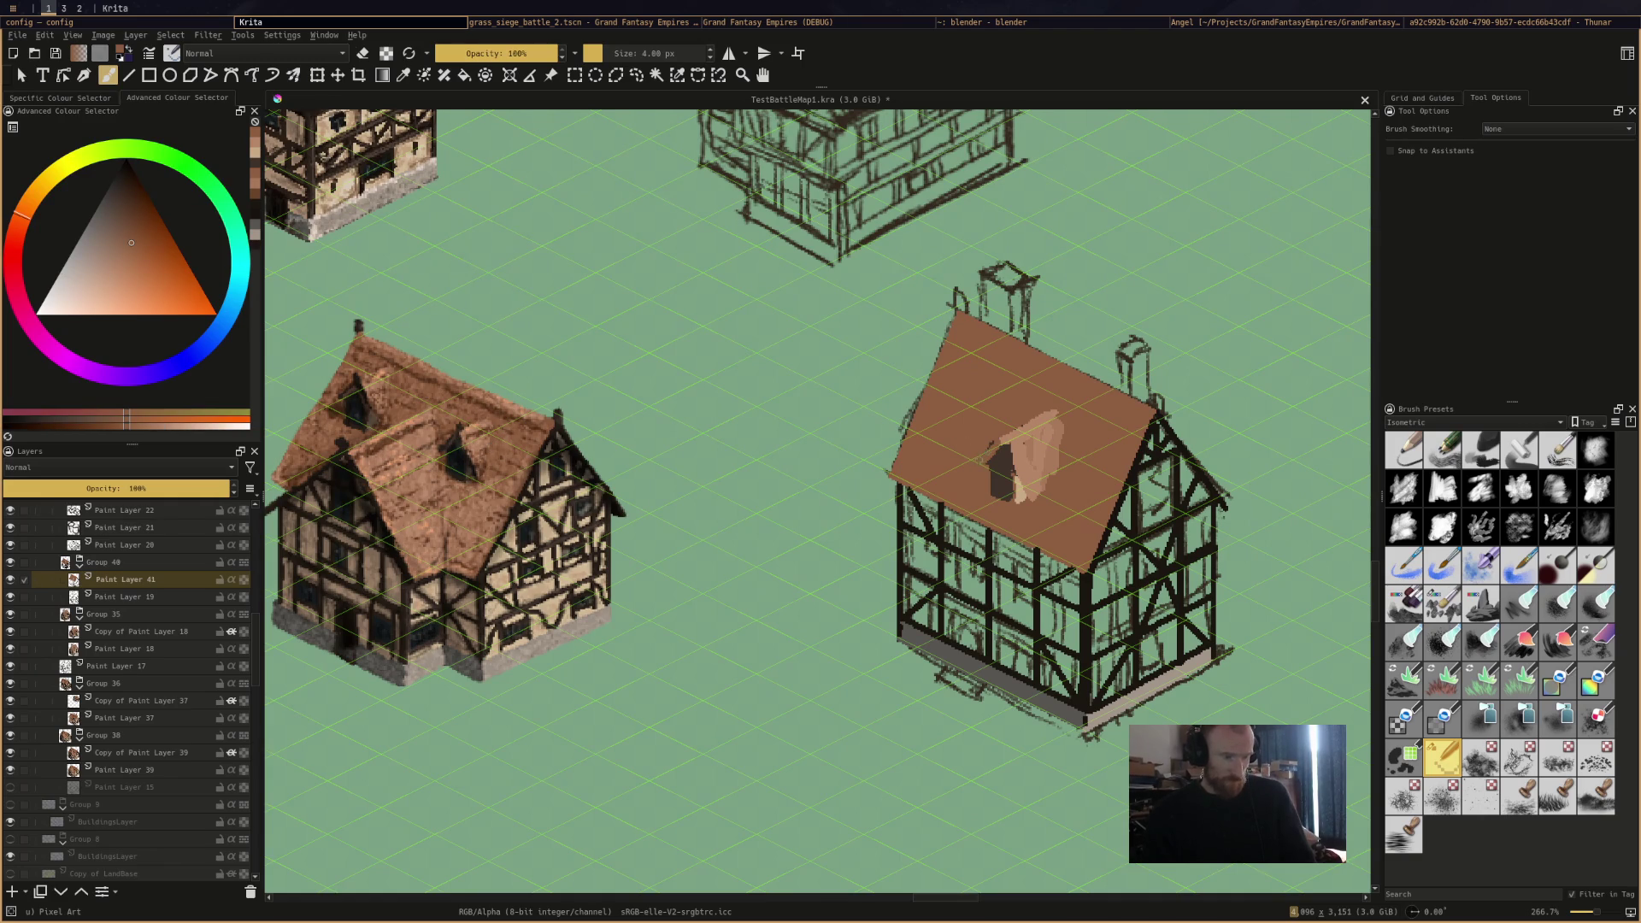
left_click(332, 436, "ctrl")
left_click(306, 470, "ctrl")
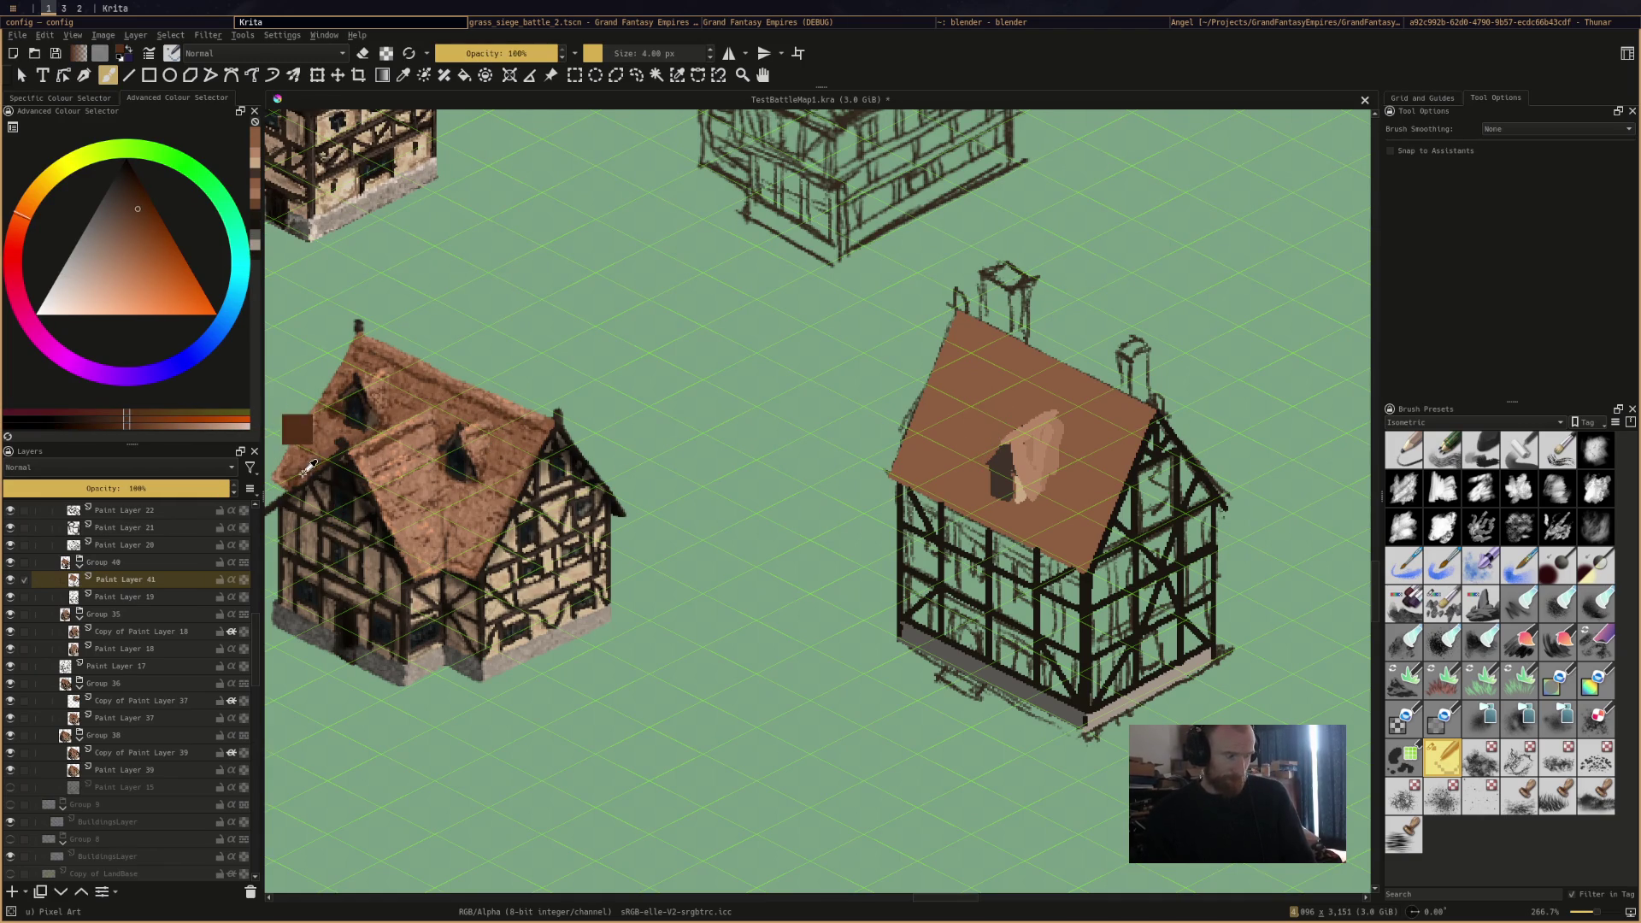
mouse_move(989, 433)
left_mouse_down()
mouse_move(971, 457)
mouse_move(1021, 417)
mouse_move(959, 475)
mouse_move(953, 453)
left_mouse_up()
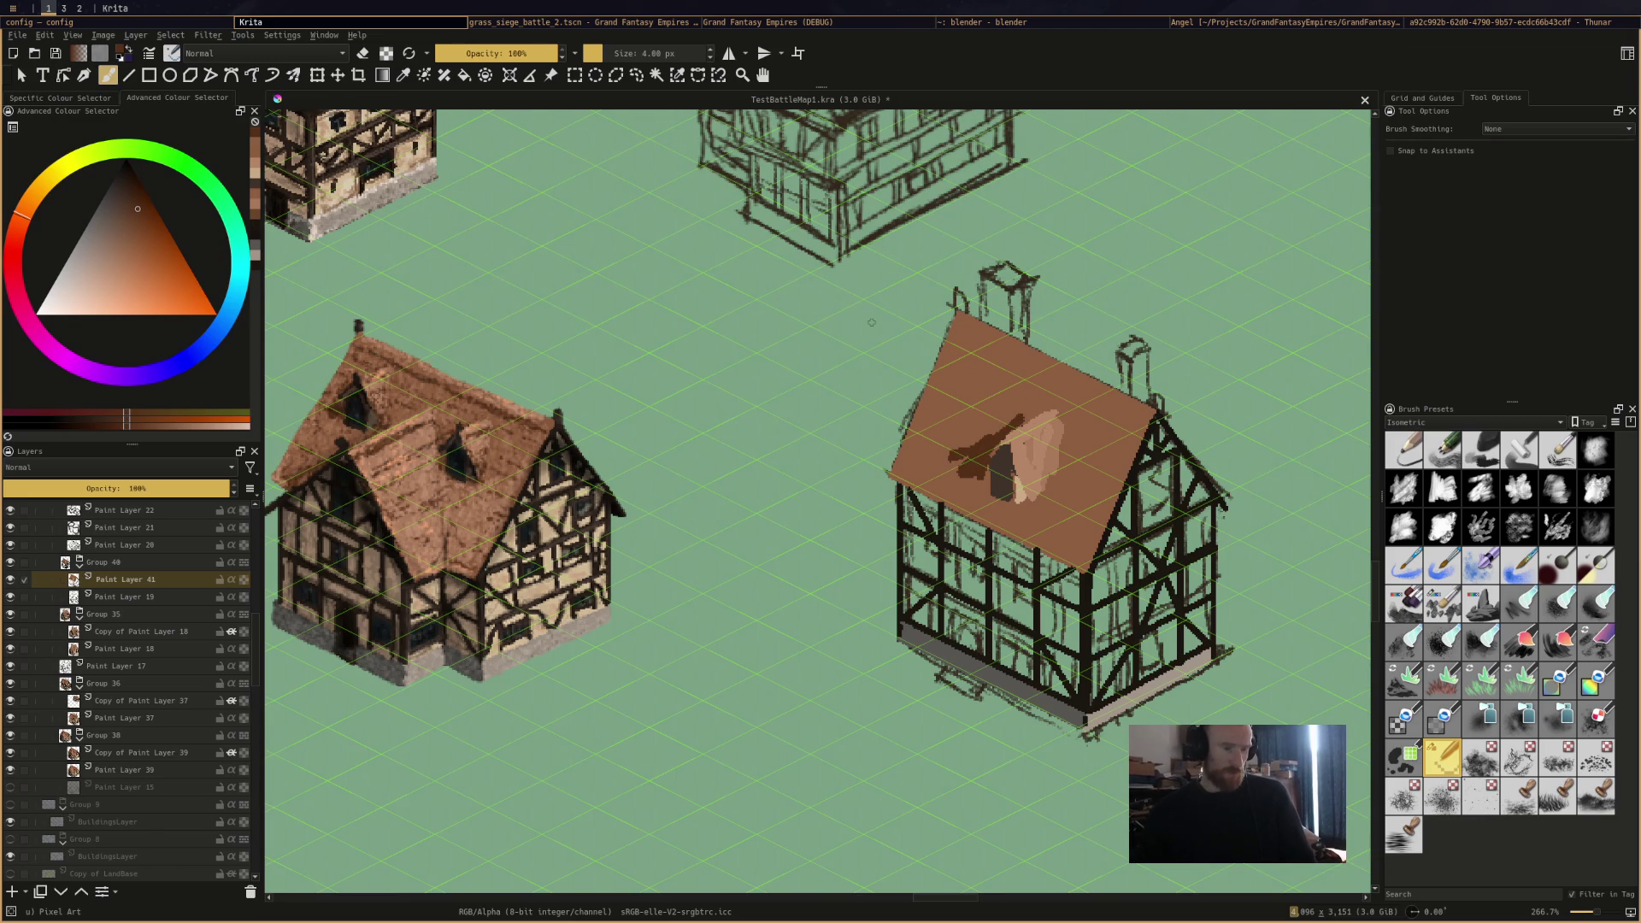
Paint both chimneys dark grey and light beige, undoing a stray grey square on the roof.
left_click(1014, 688, "ctrl")
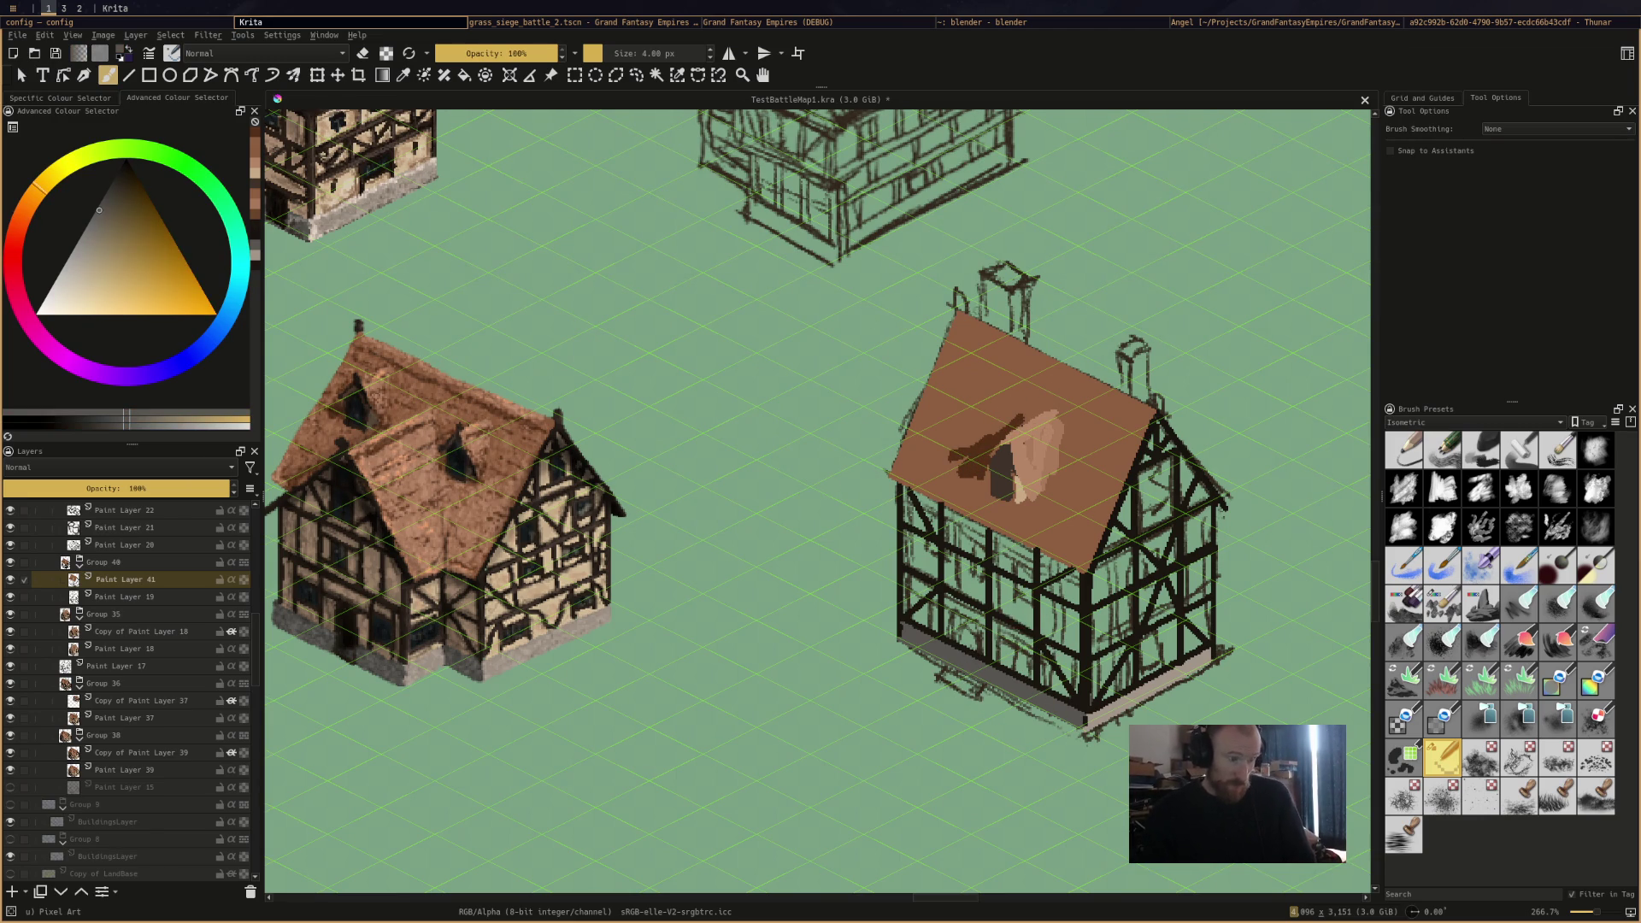
mouse_move(984, 273)
left_mouse_down()
mouse_move(985, 314)
mouse_move(1005, 306)
mouse_move(995, 284)
left_mouse_up()
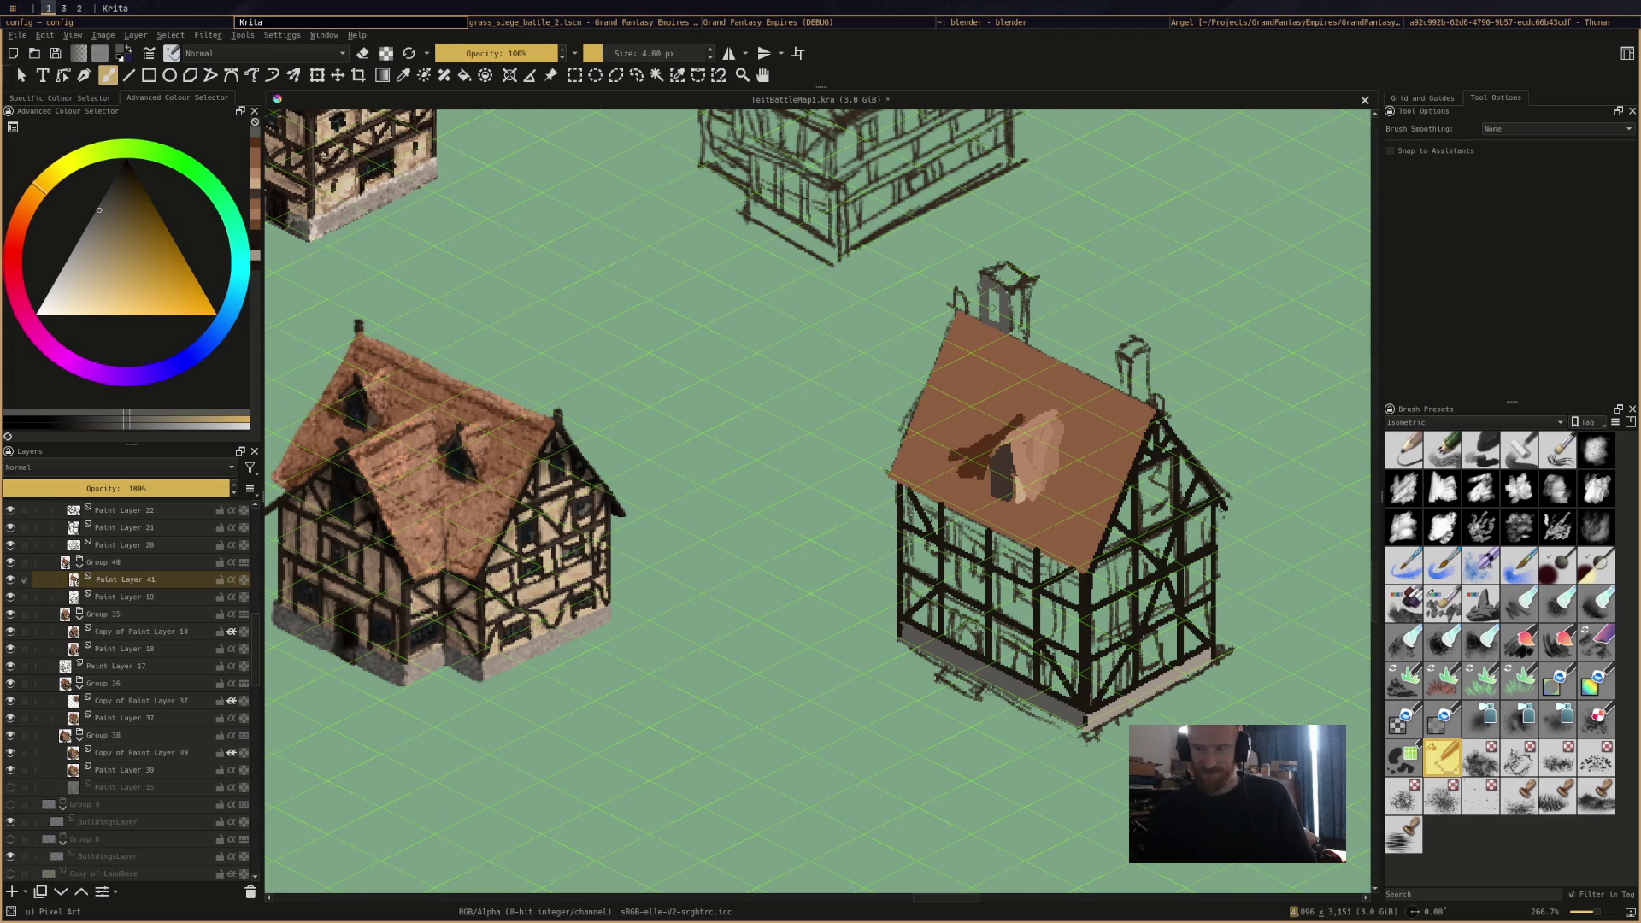
left_click_drag(992, 318, 992, 292)
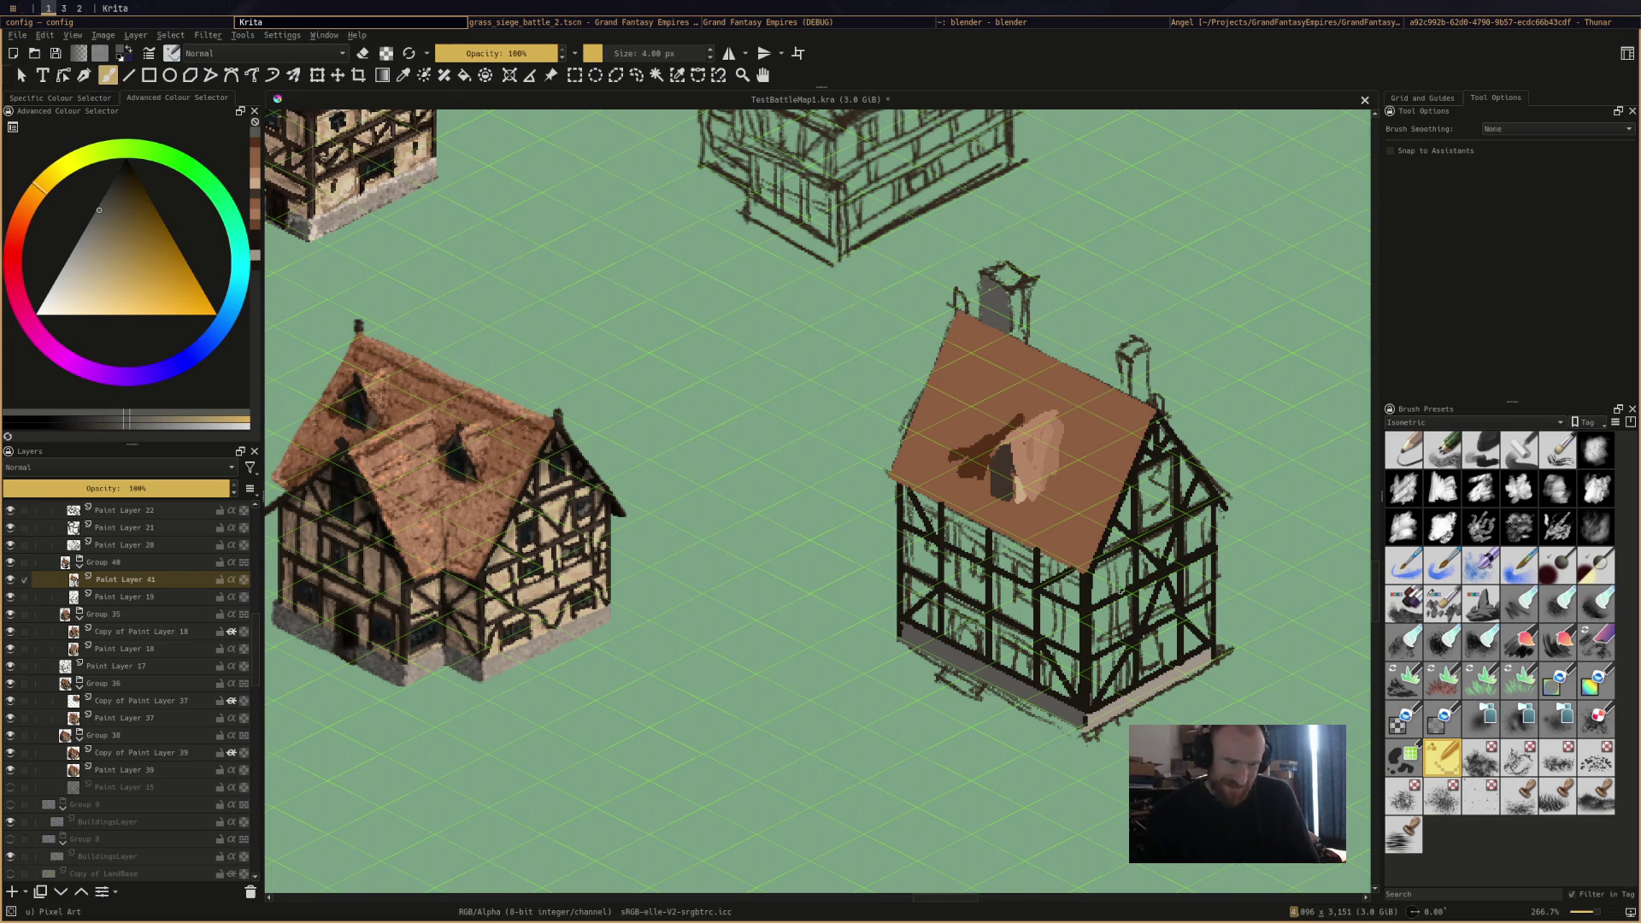
left_click(1102, 658, "ctrl")
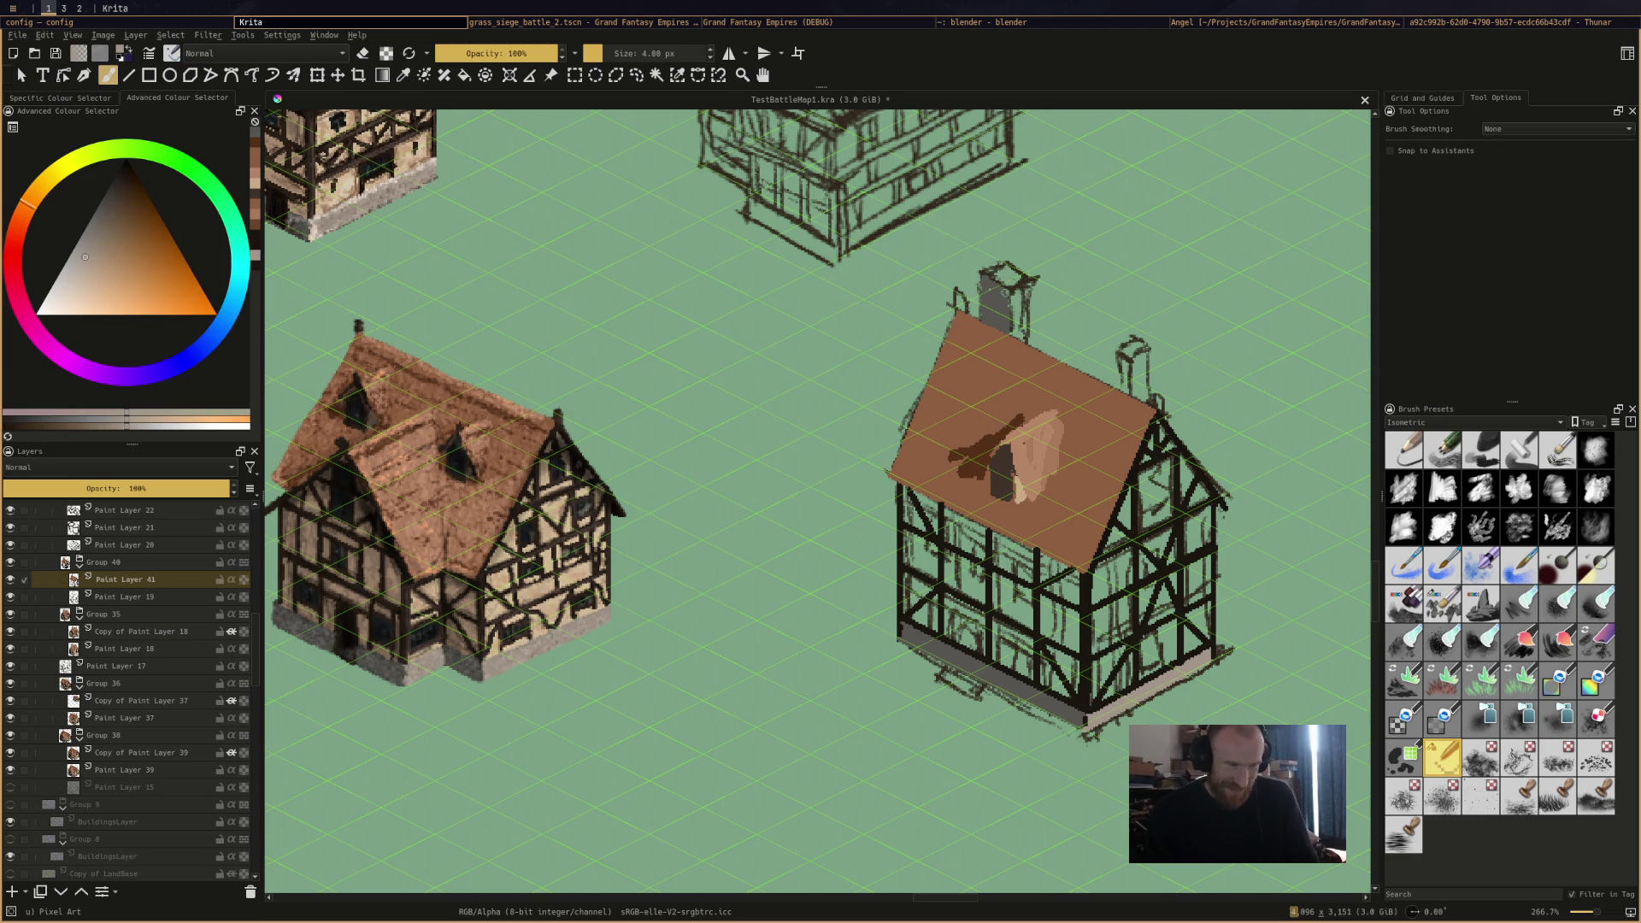
mouse_move(1007, 293)
left_mouse_down()
mouse_move(1019, 286)
mouse_move(1026, 320)
left_mouse_up()
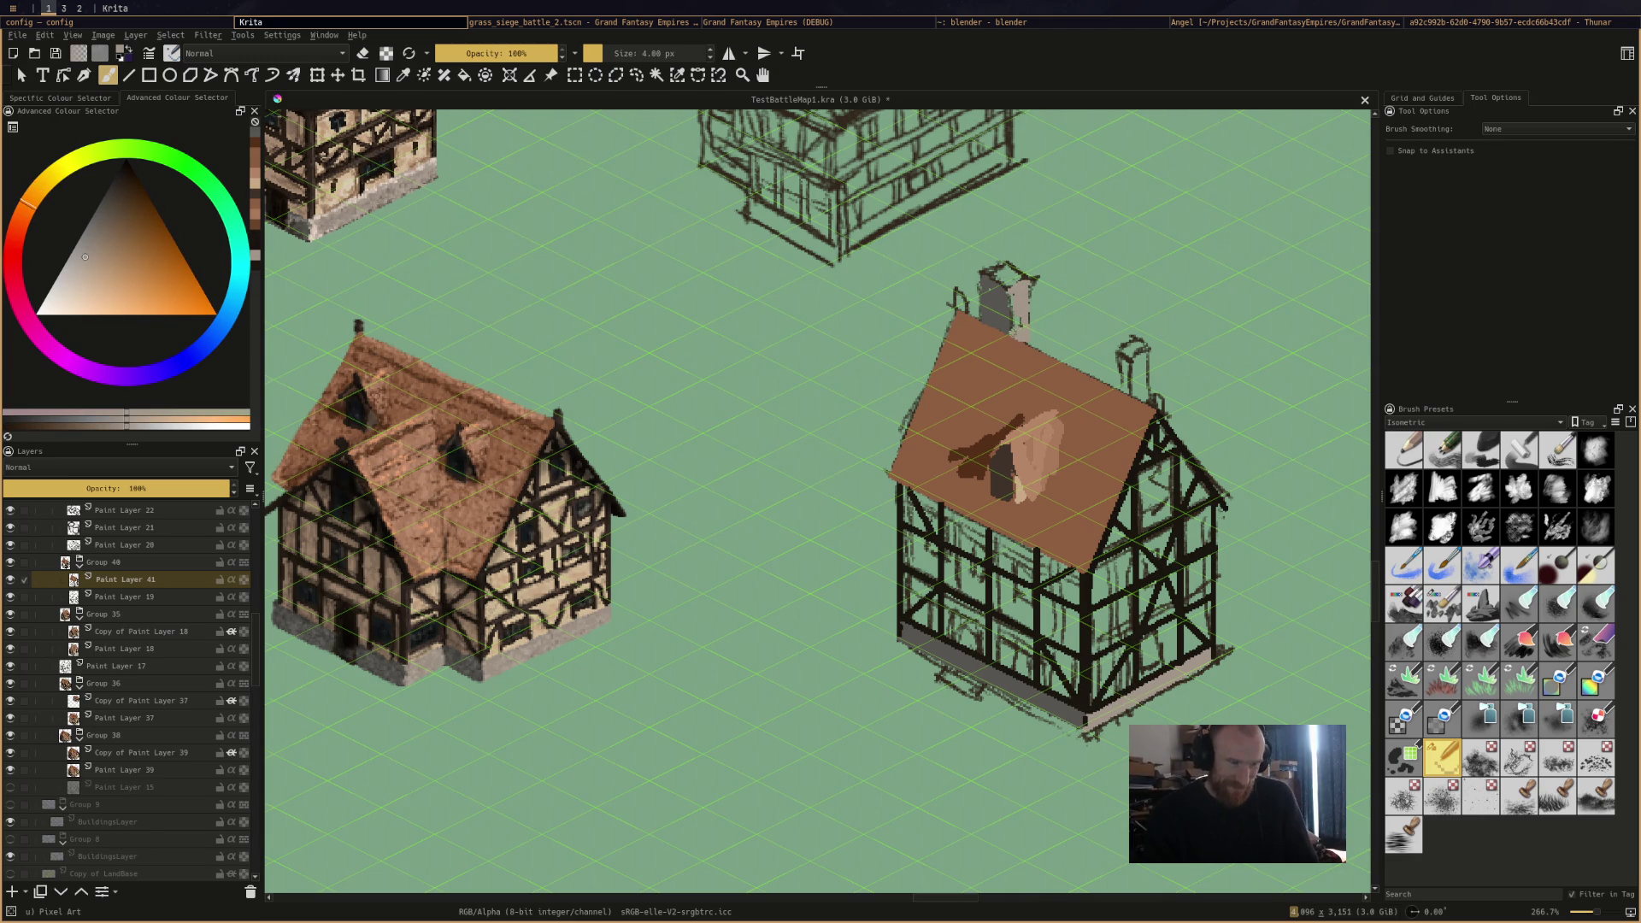
left_click_drag(1012, 295, 1018, 329)
left_click_drag(1133, 362, 1147, 395)
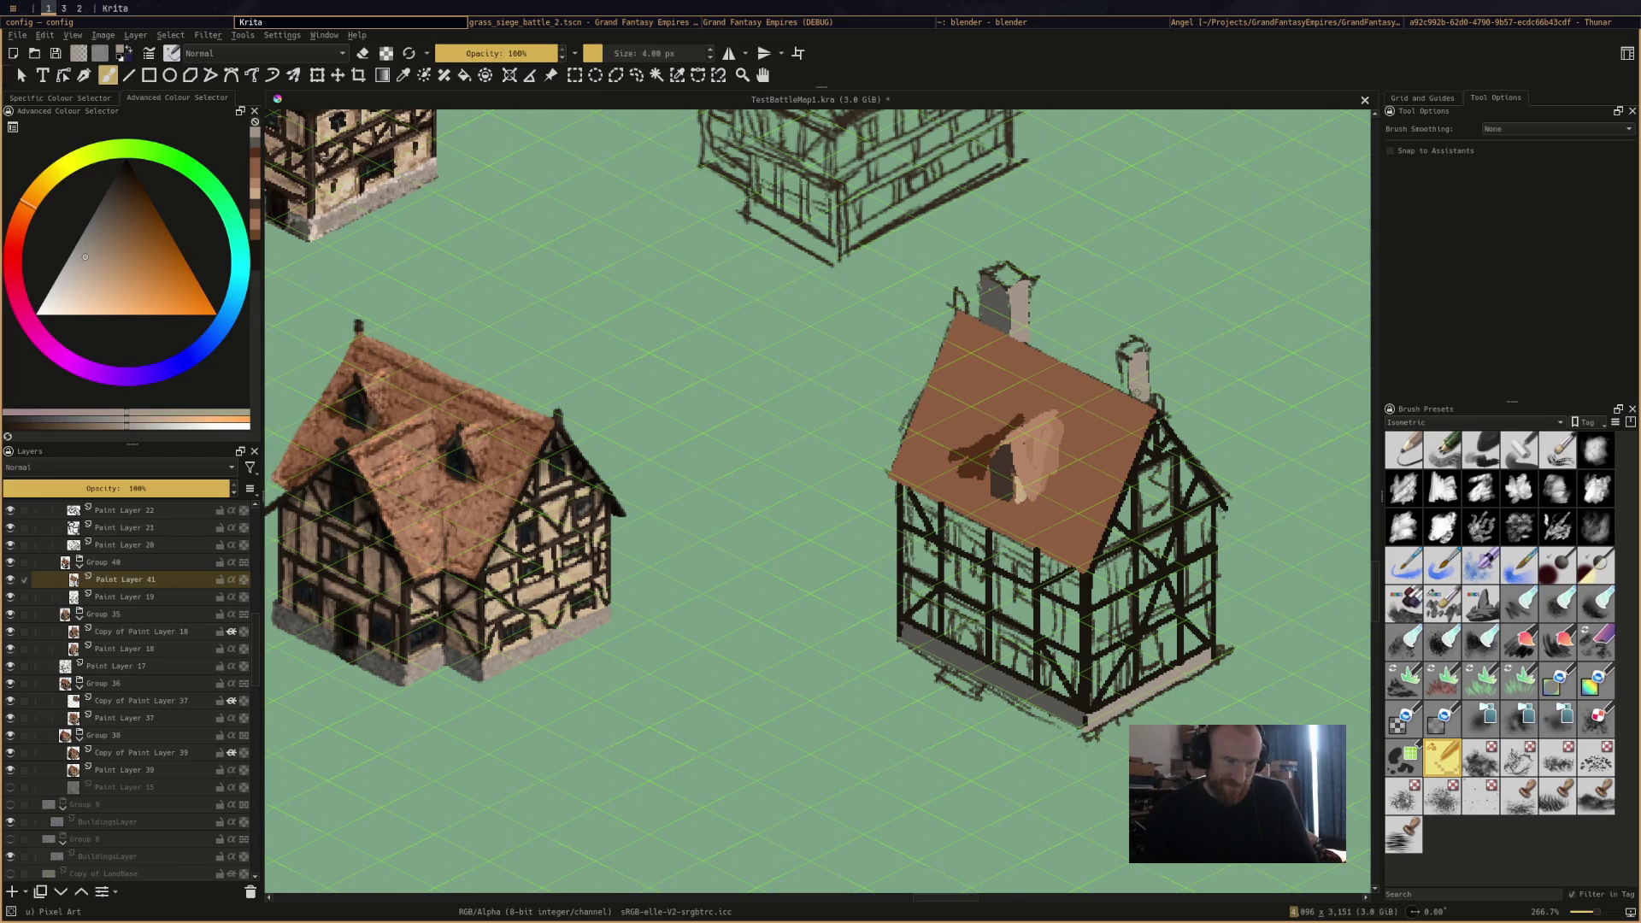
left_click(1013, 303, "ctrl")
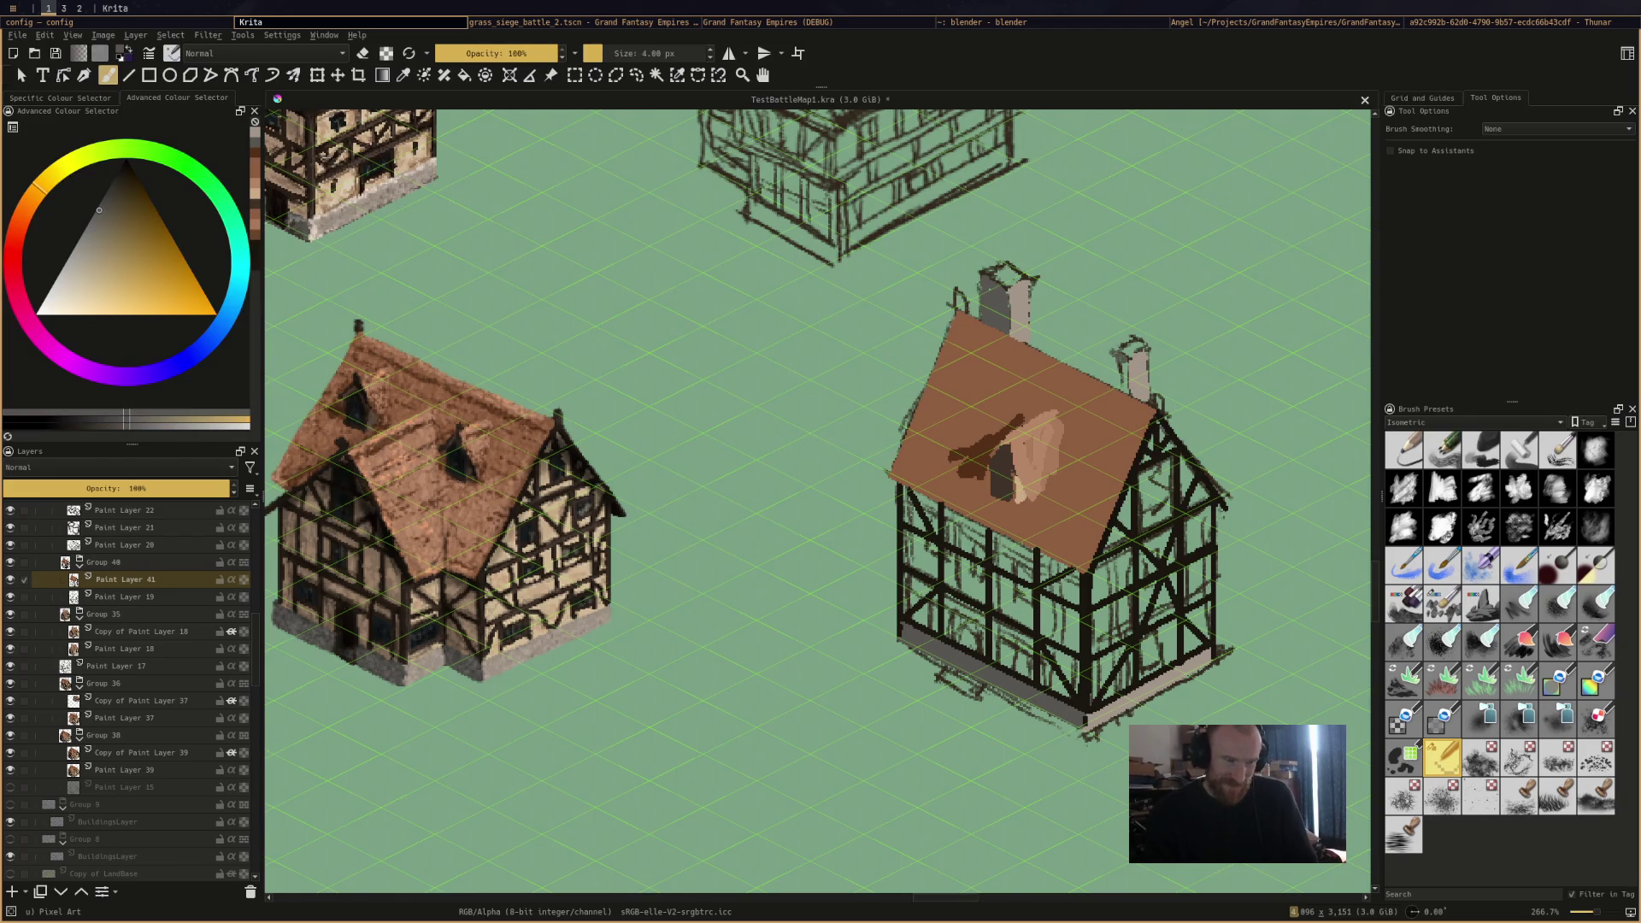
left_click_drag(1106, 348, 1121, 391)
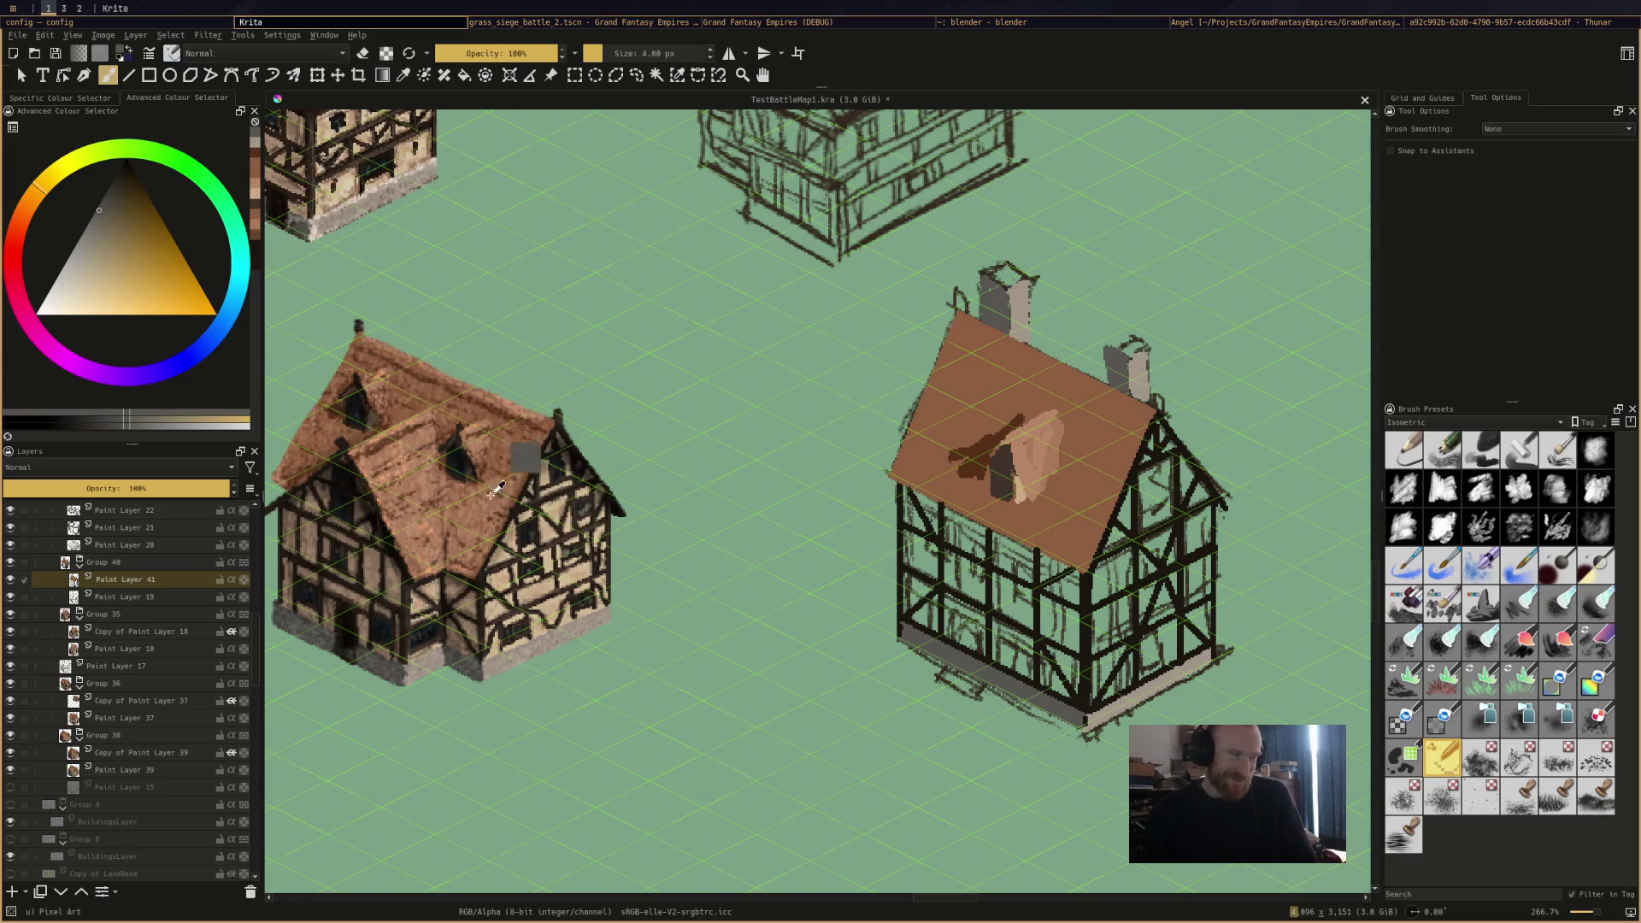
left_click_drag(472, 429, 483, 480)
key("ctrl+z")
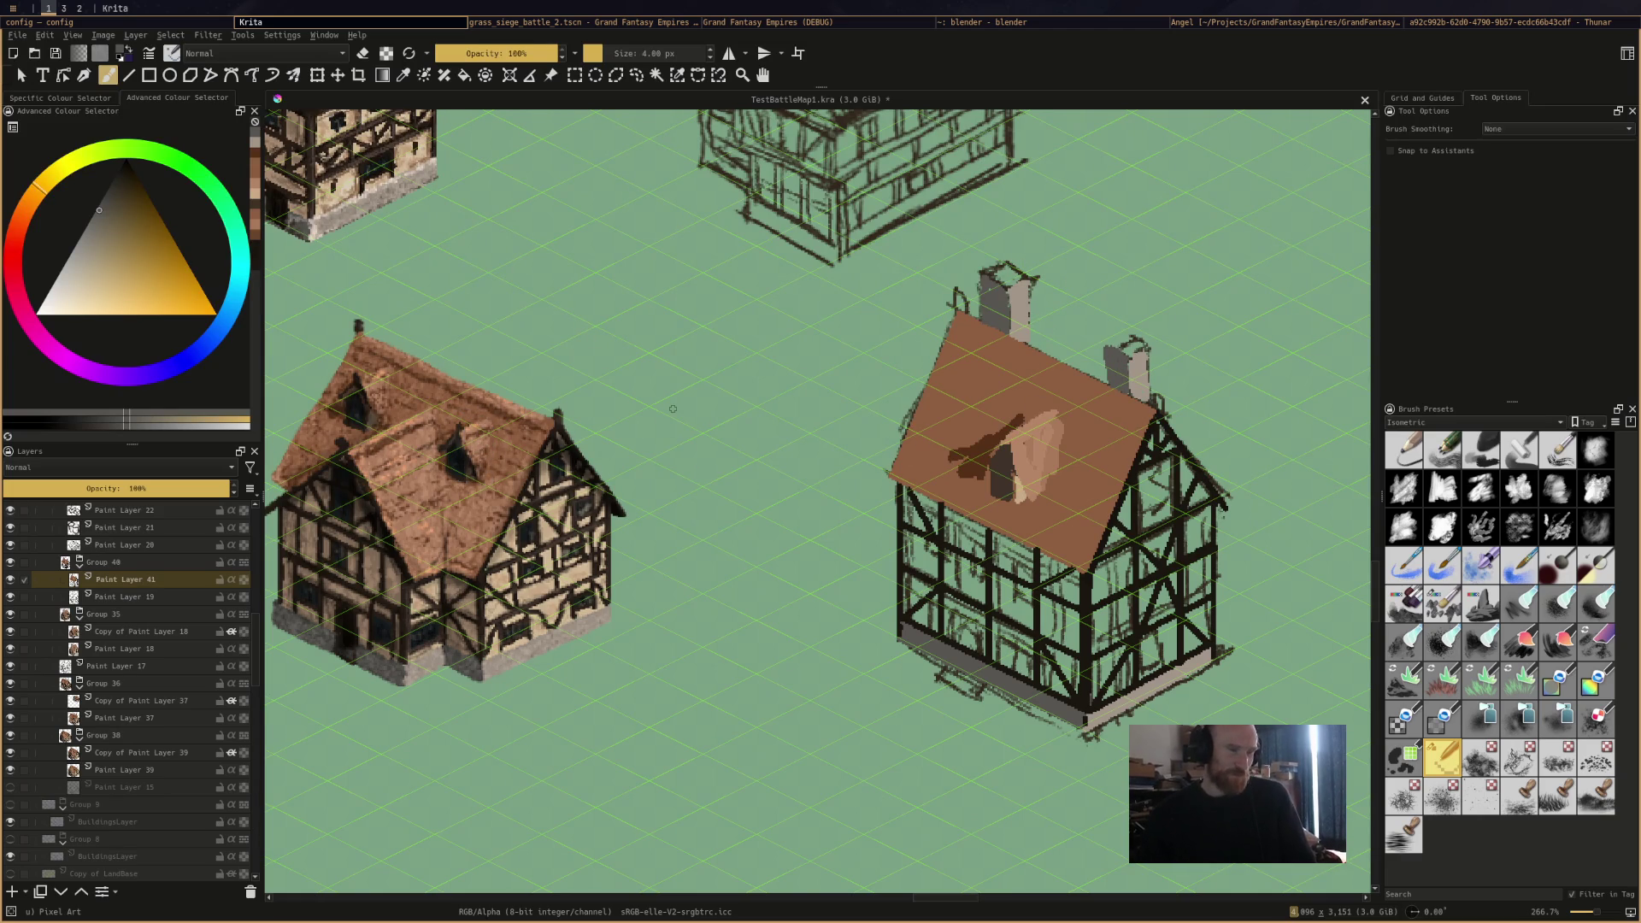
Paint the tops of the left and right chimneys light tan.
scroll(702, 258, "down", 3)
scroll(703, 258, "up", 2)
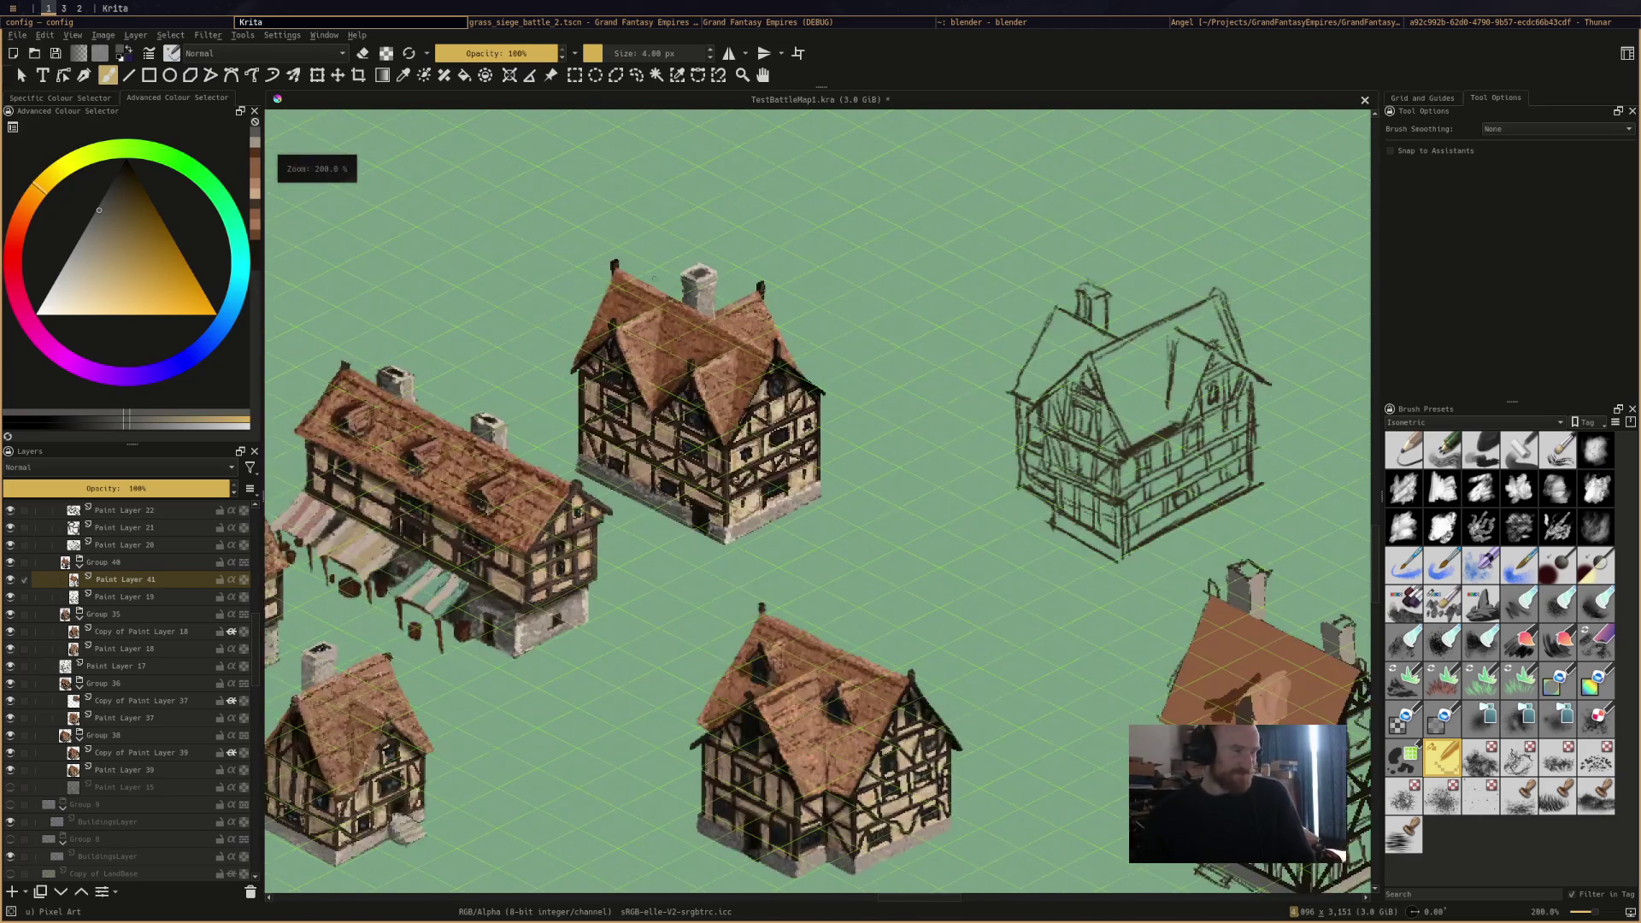
left_click(703, 259, "ctrl")
left_click_drag(703, 258, 421, 79)
scroll(817, 500, "up", 1)
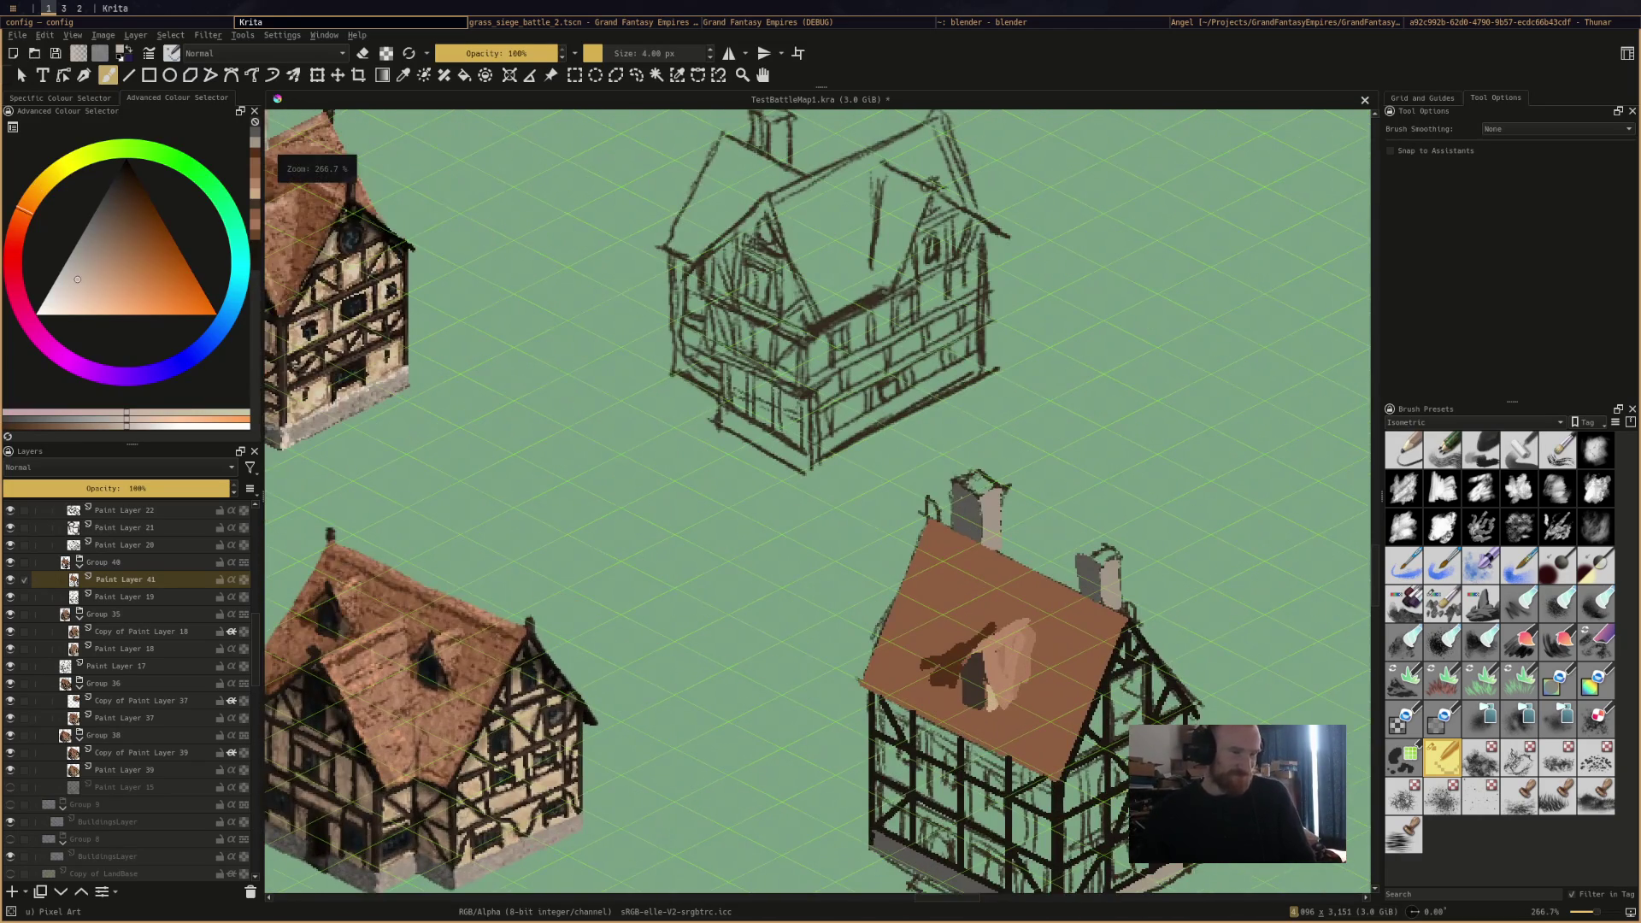
left_click(966, 481)
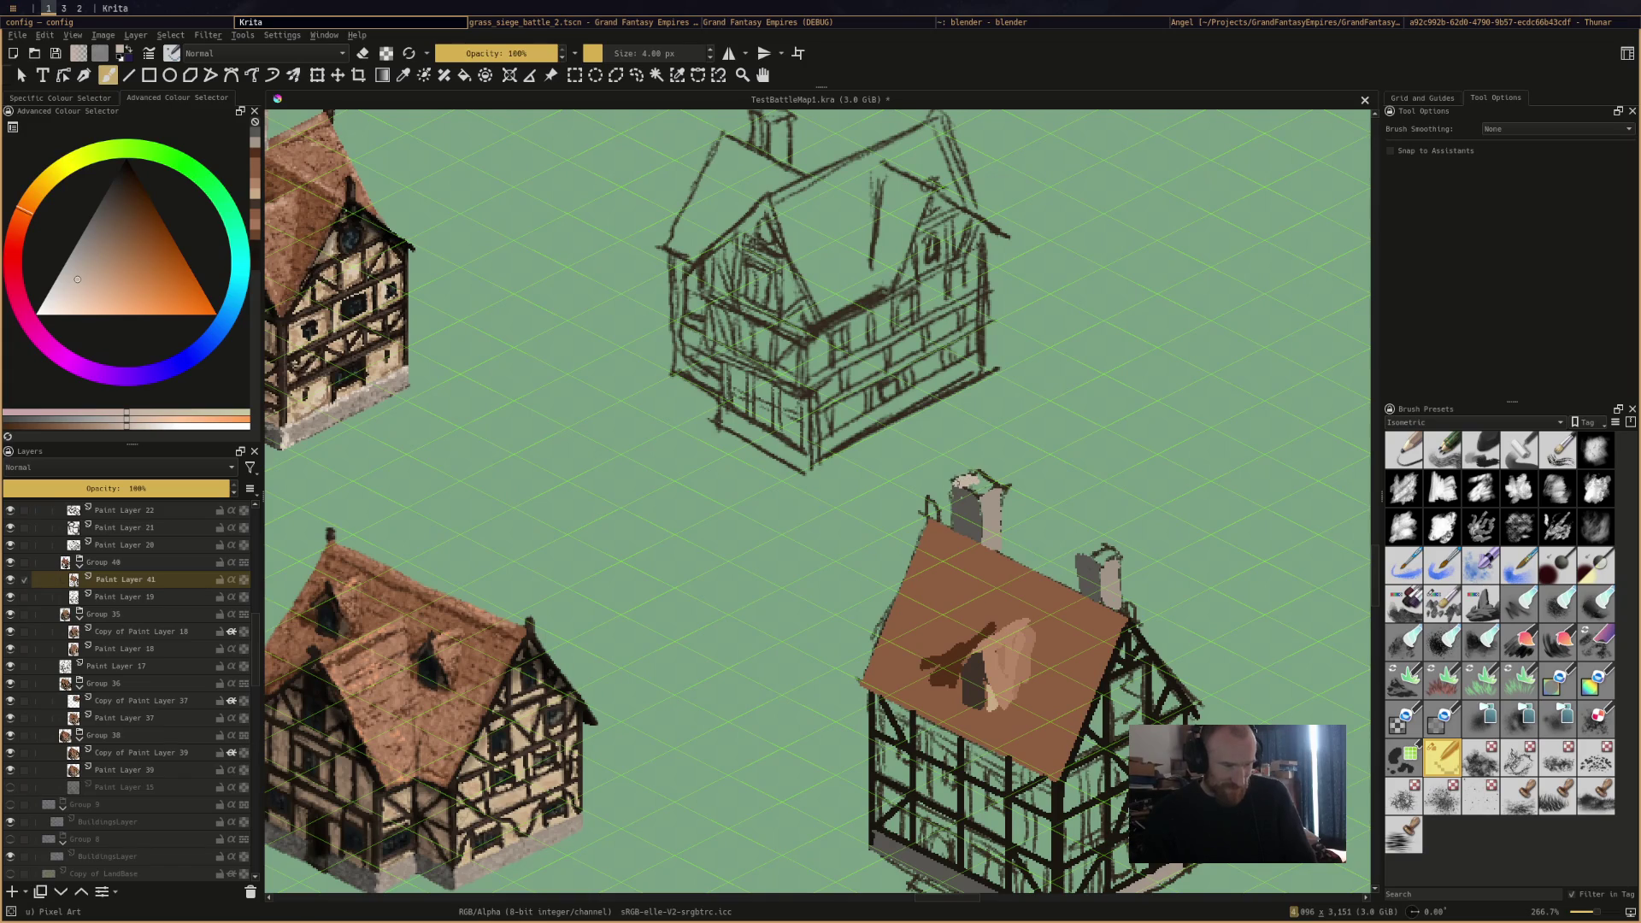
mouse_move(977, 481)
left_mouse_down()
mouse_move(966, 494)
mouse_move(985, 494)
left_mouse_up()
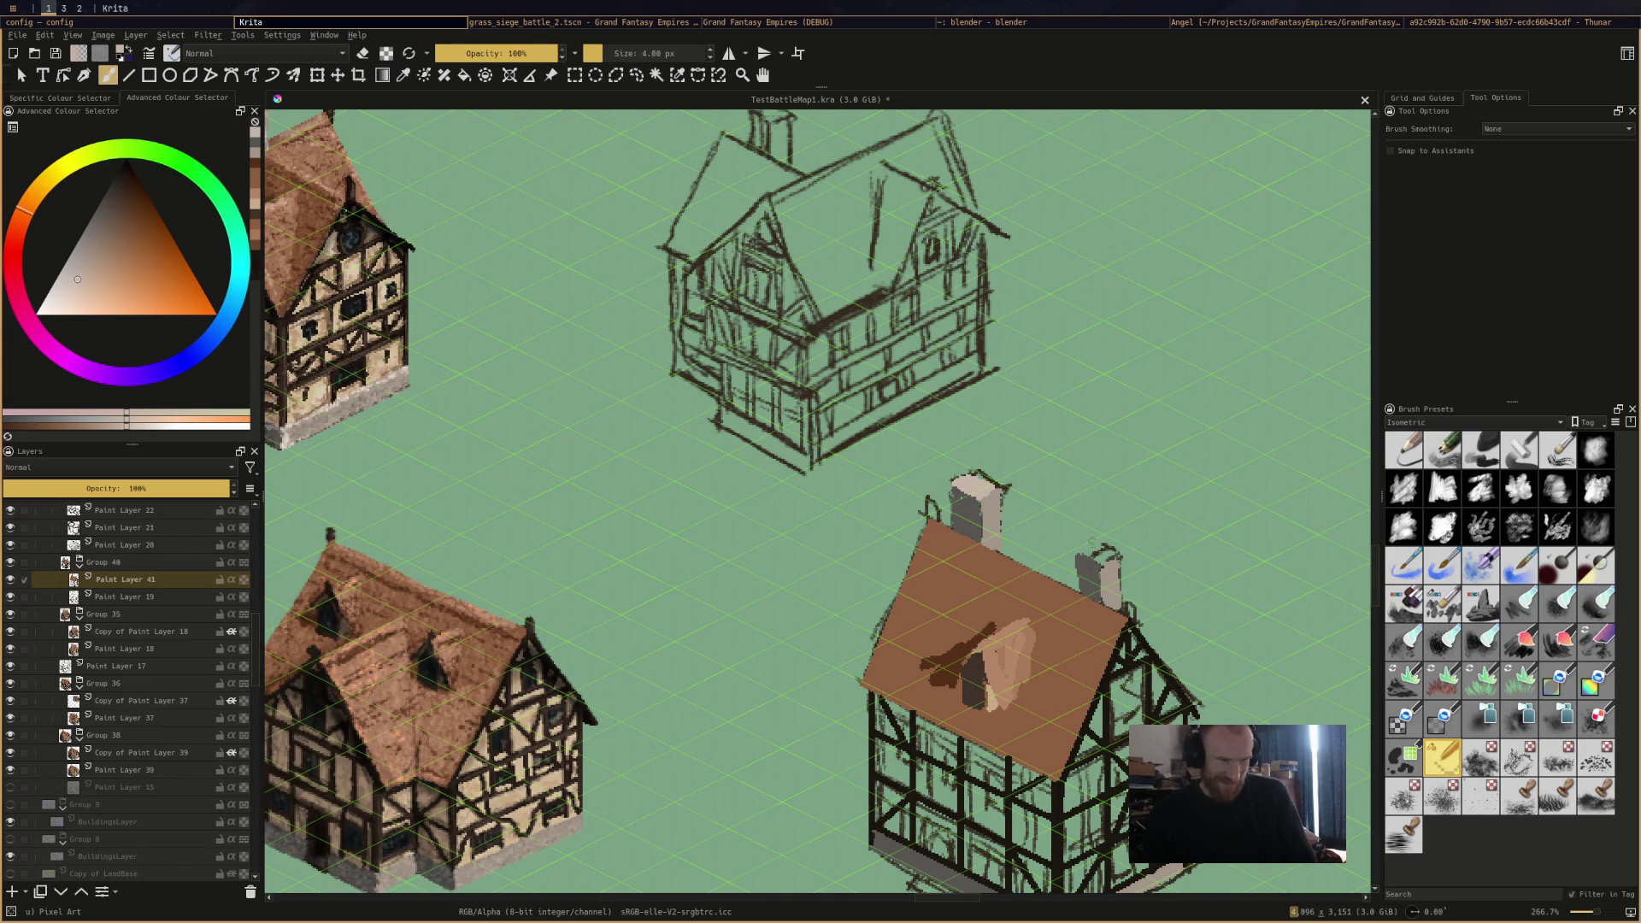
left_click_drag(1092, 557, 1082, 556)
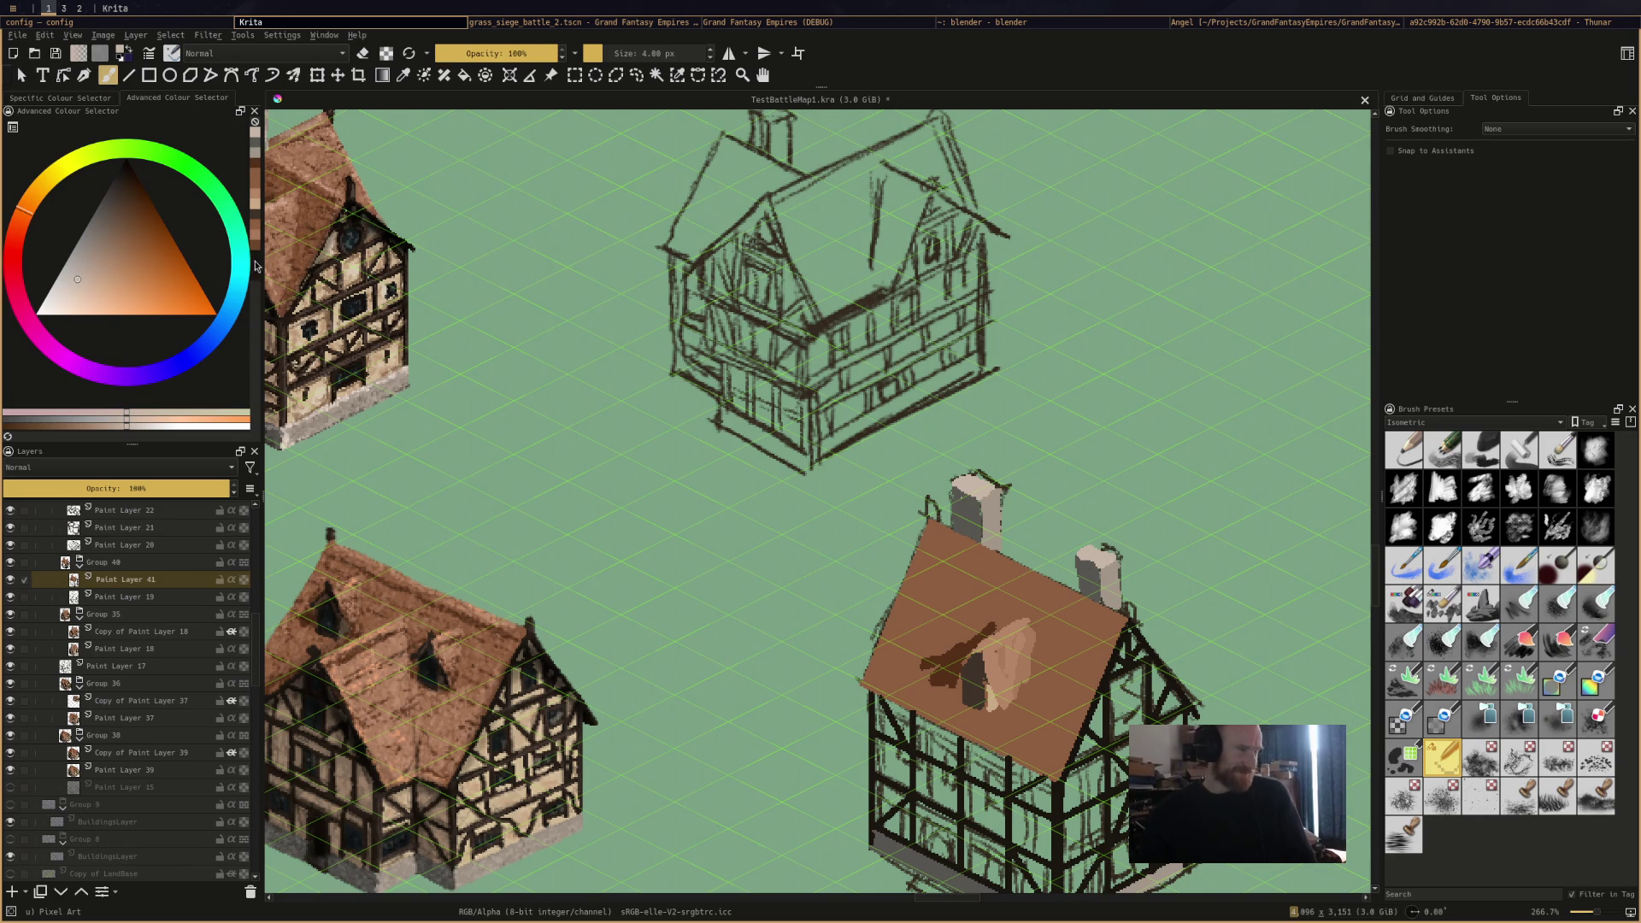
Add dark brown flue openings and near-black outlines to the chimneys, then reframe the house.
scroll(545, 333, "down", 2)
left_click(544, 332, "ctrl")
scroll(544, 333, "up", 2)
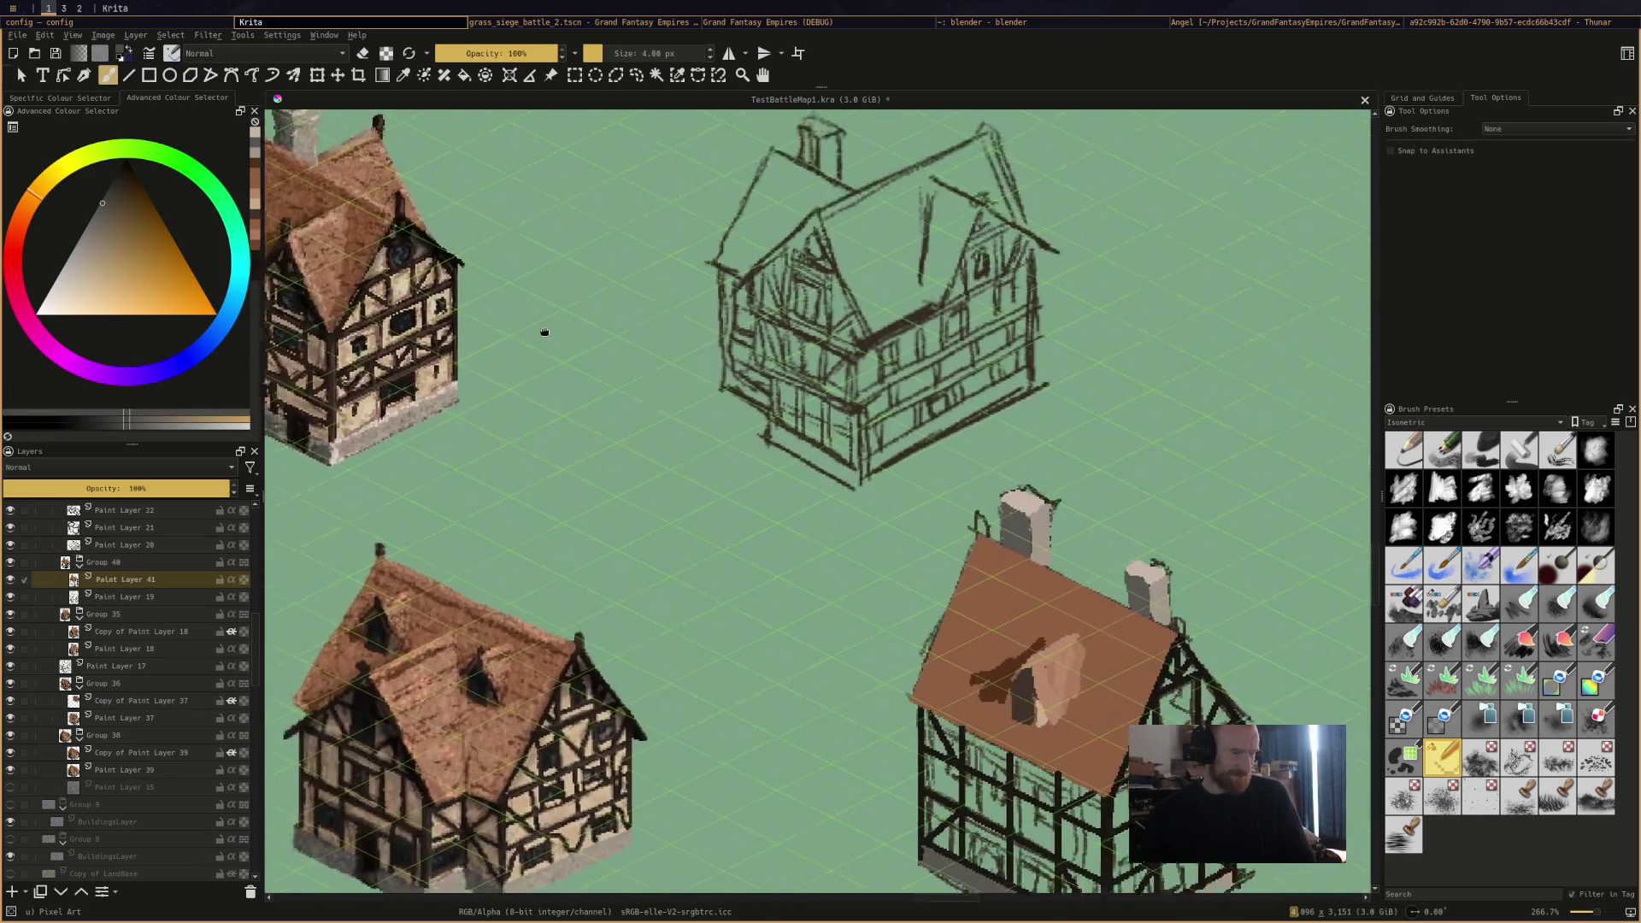
scroll(1098, 564, "up", 1)
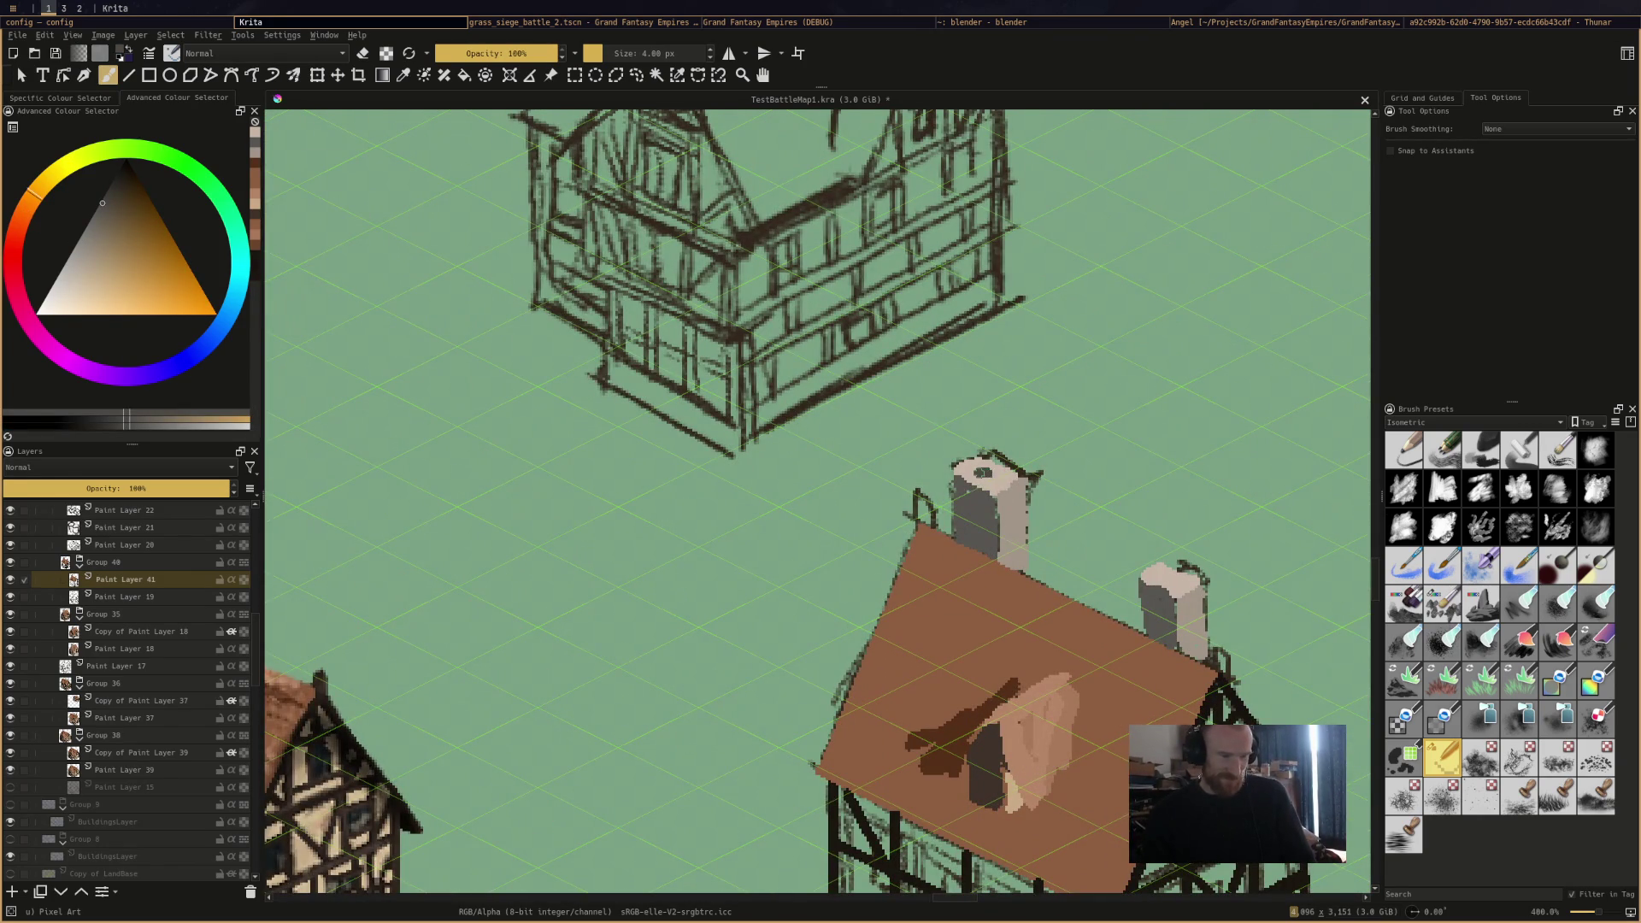
left_click_drag(1191, 588, 1179, 590)
mouse_move(1200, 658)
left_mouse_down()
mouse_move(1214, 708)
mouse_move(1213, 647)
left_mouse_up()
left_click(1214, 708, "ctrl")
mouse_move(911, 512)
left_mouse_down()
mouse_move(915, 495)
mouse_move(809, 779)
left_mouse_up()
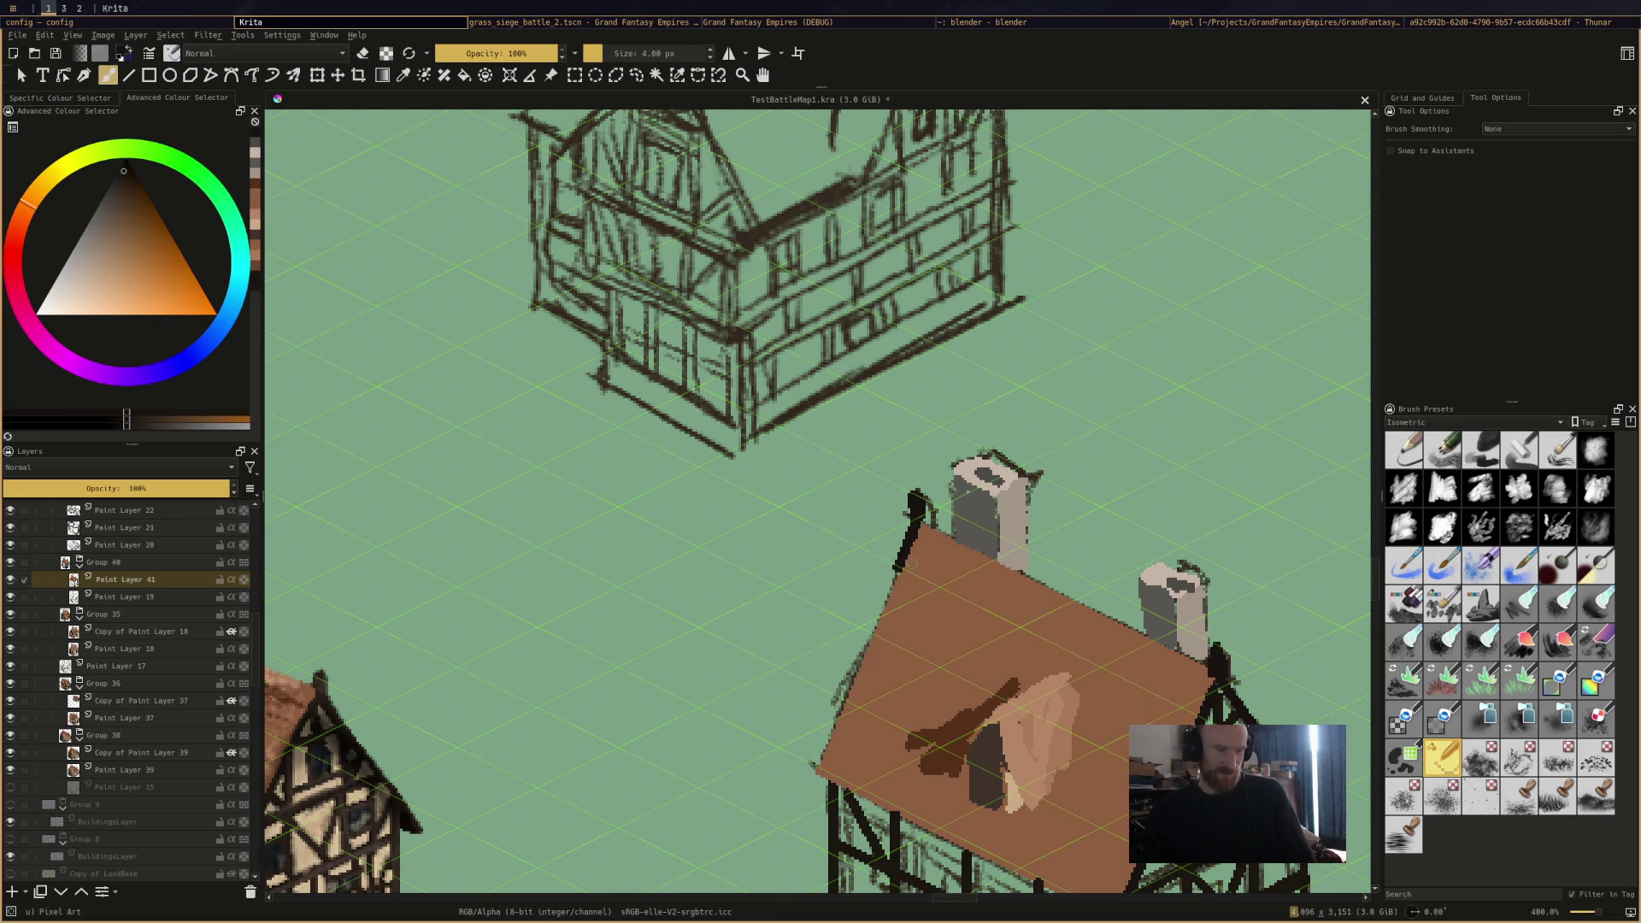
scroll(1064, 474, "down", 2)
left_click_drag(924, 699, 733, 504)
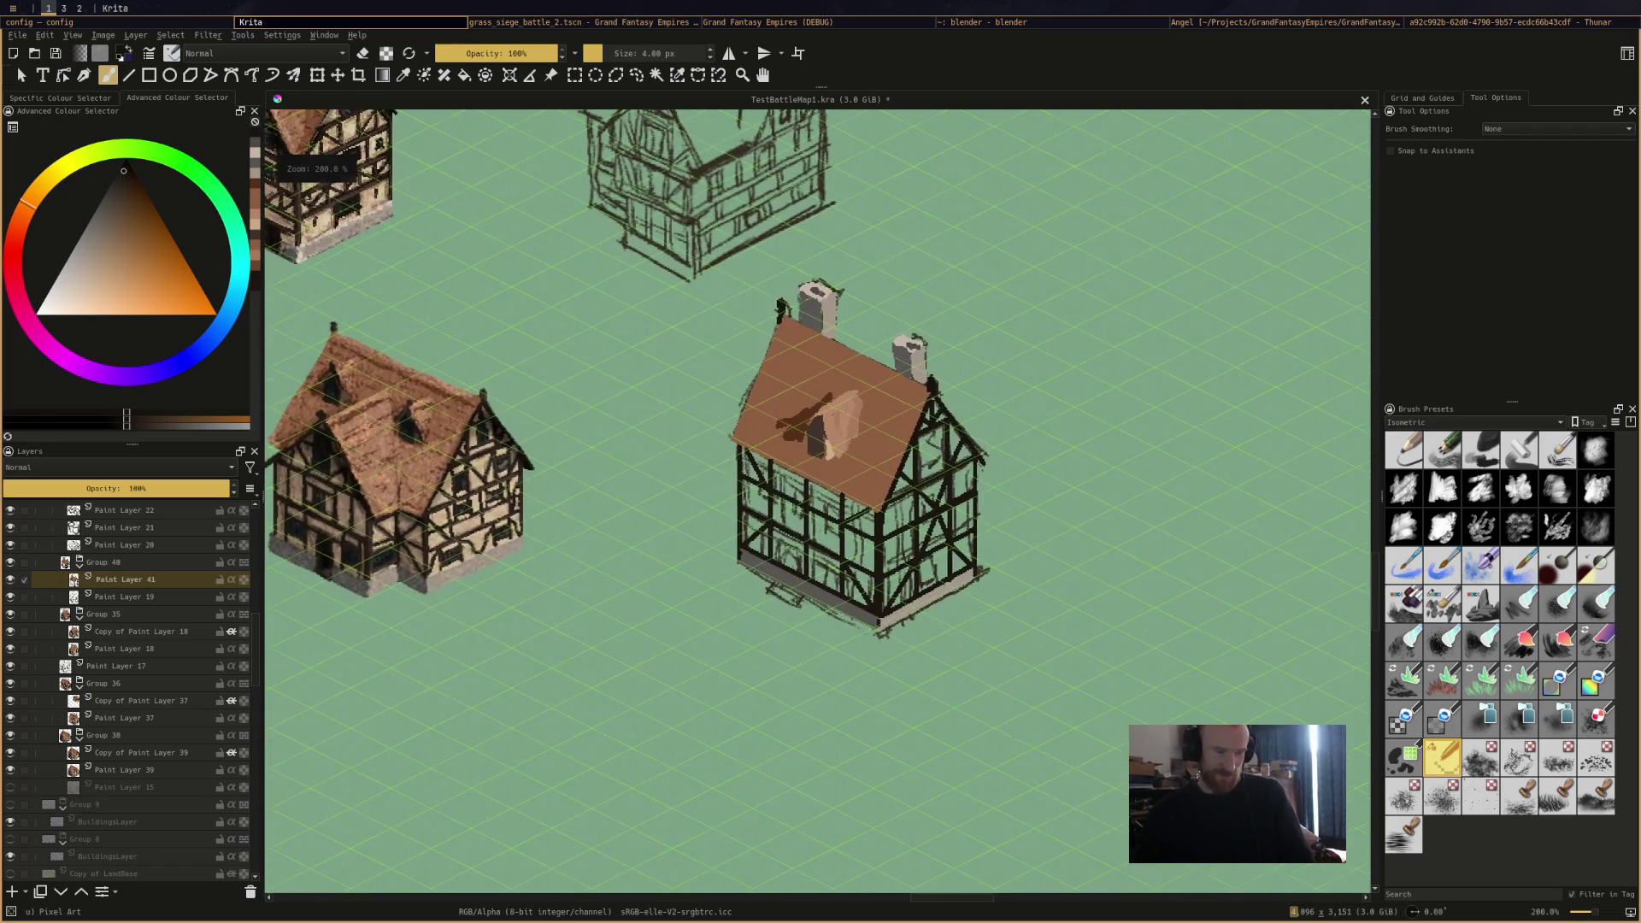
scroll(891, 550, "up", 1)
scroll(891, 549, "up", 1)
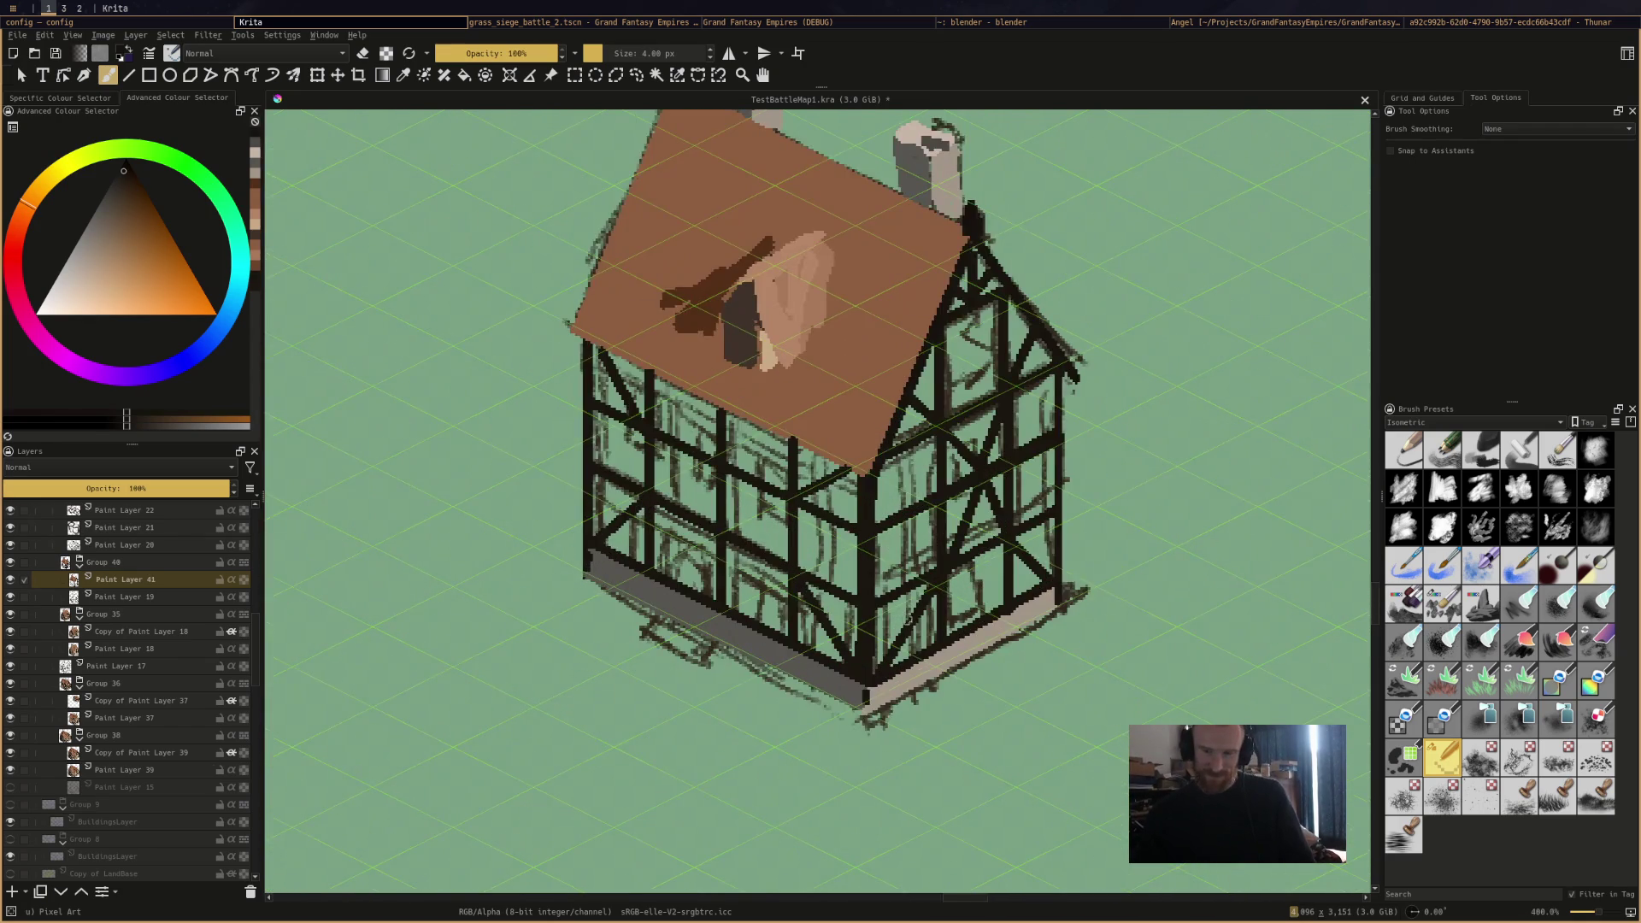
mouse_move(891, 550)
left_mouse_down()
mouse_move(1191, 422)
mouse_move(1095, 504)
left_mouse_up()
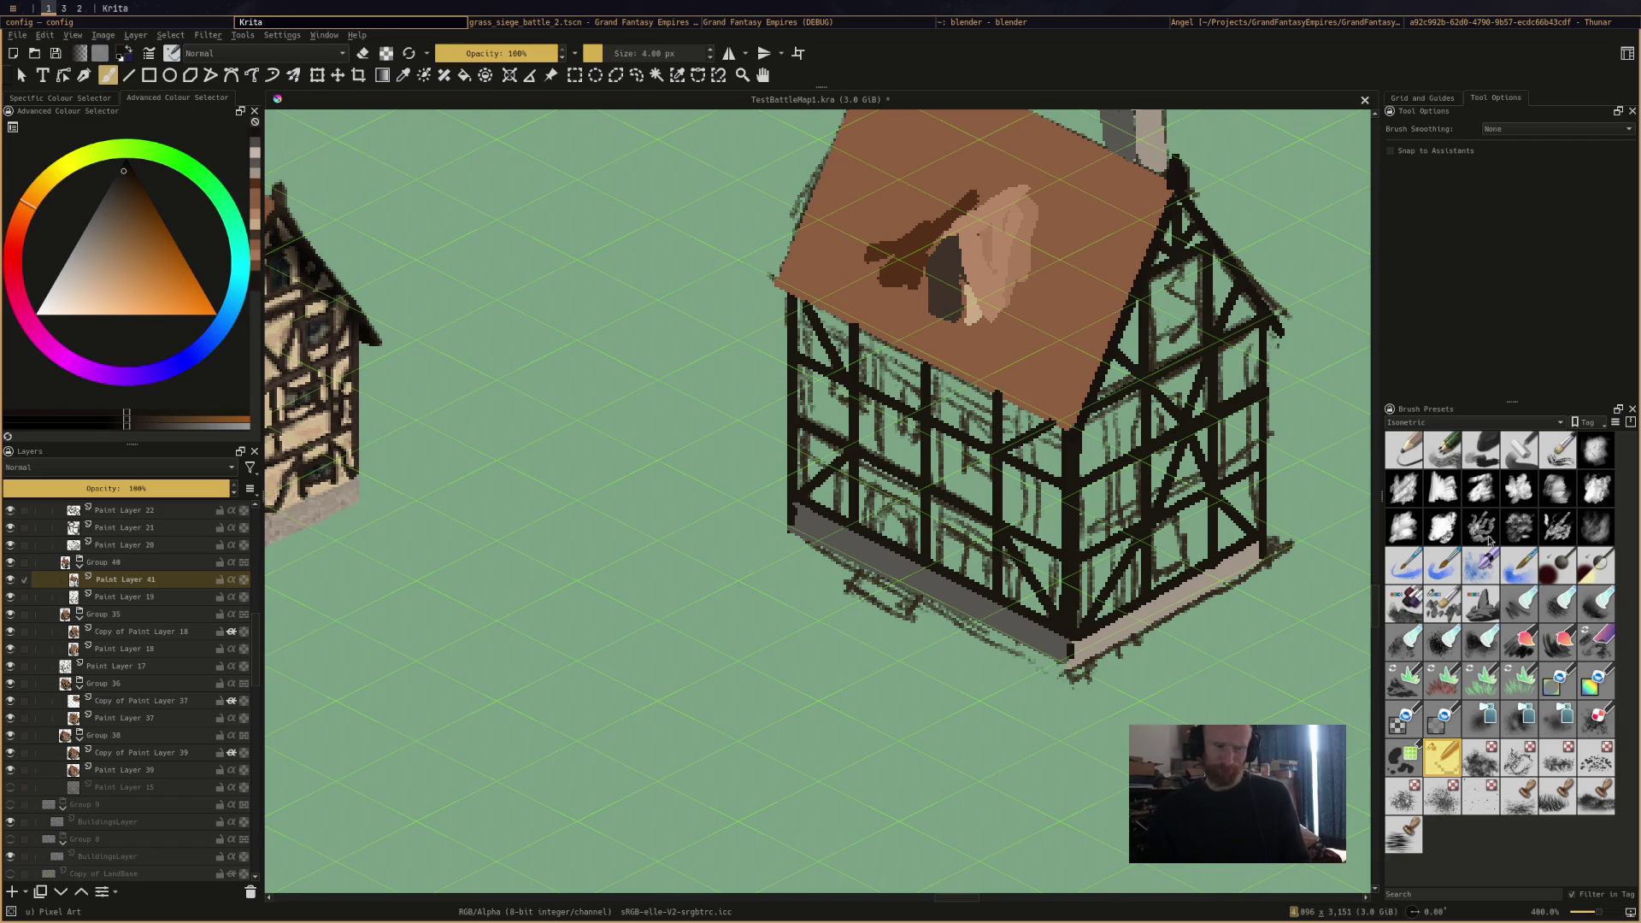
left_click(1259, 552, "ctrl")
left_click(1260, 553)
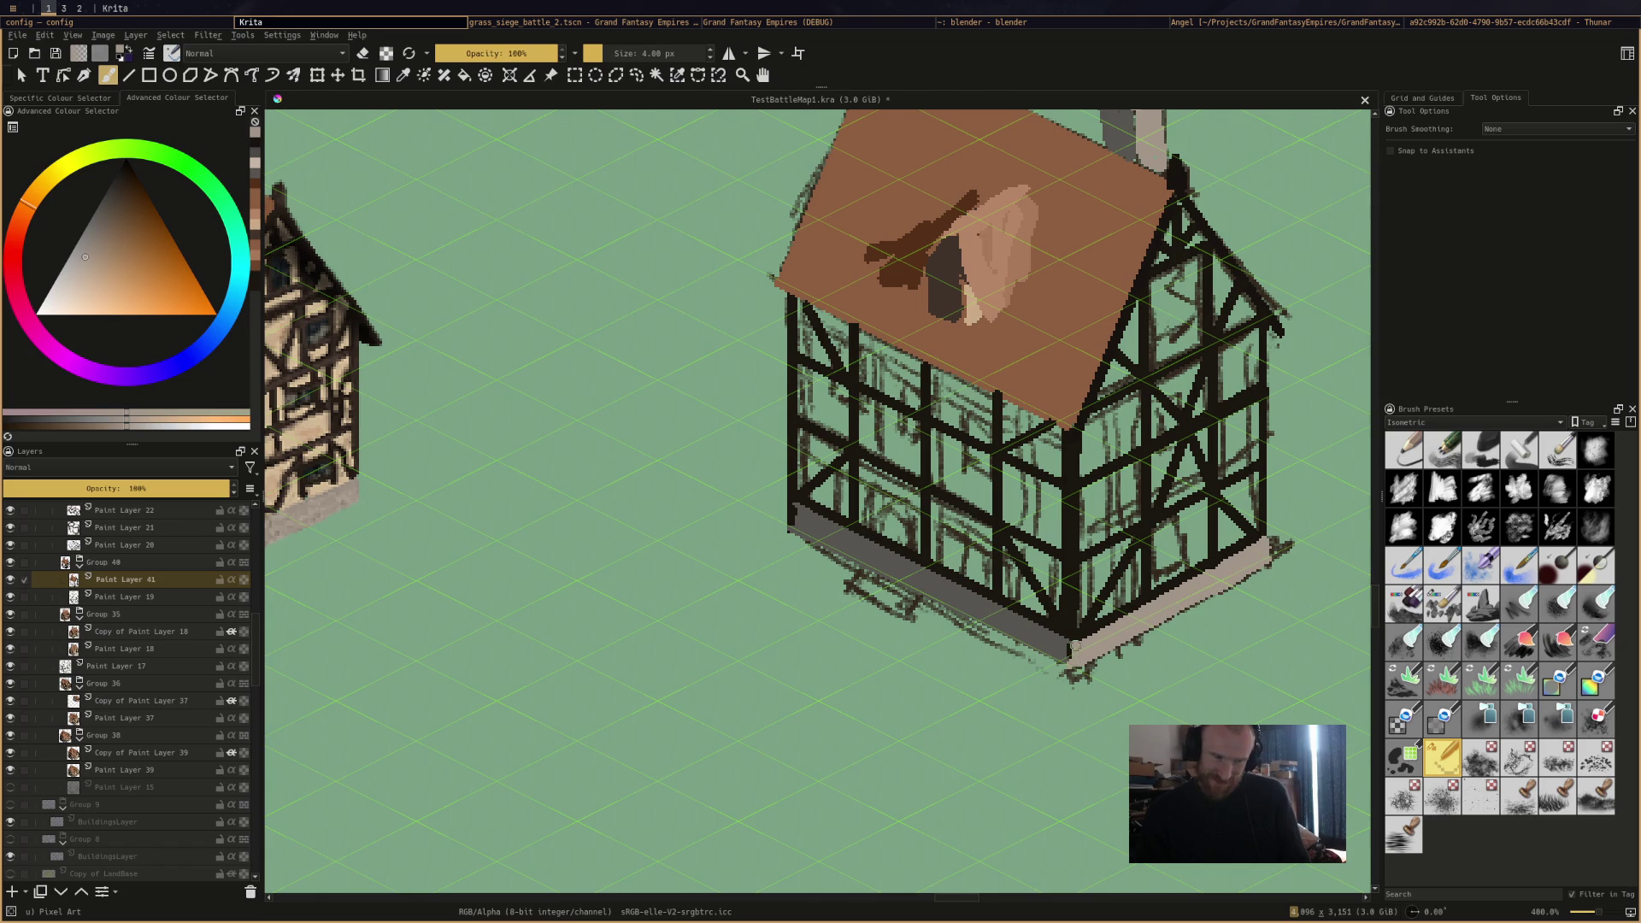
left_click(1064, 647, "ctrl")
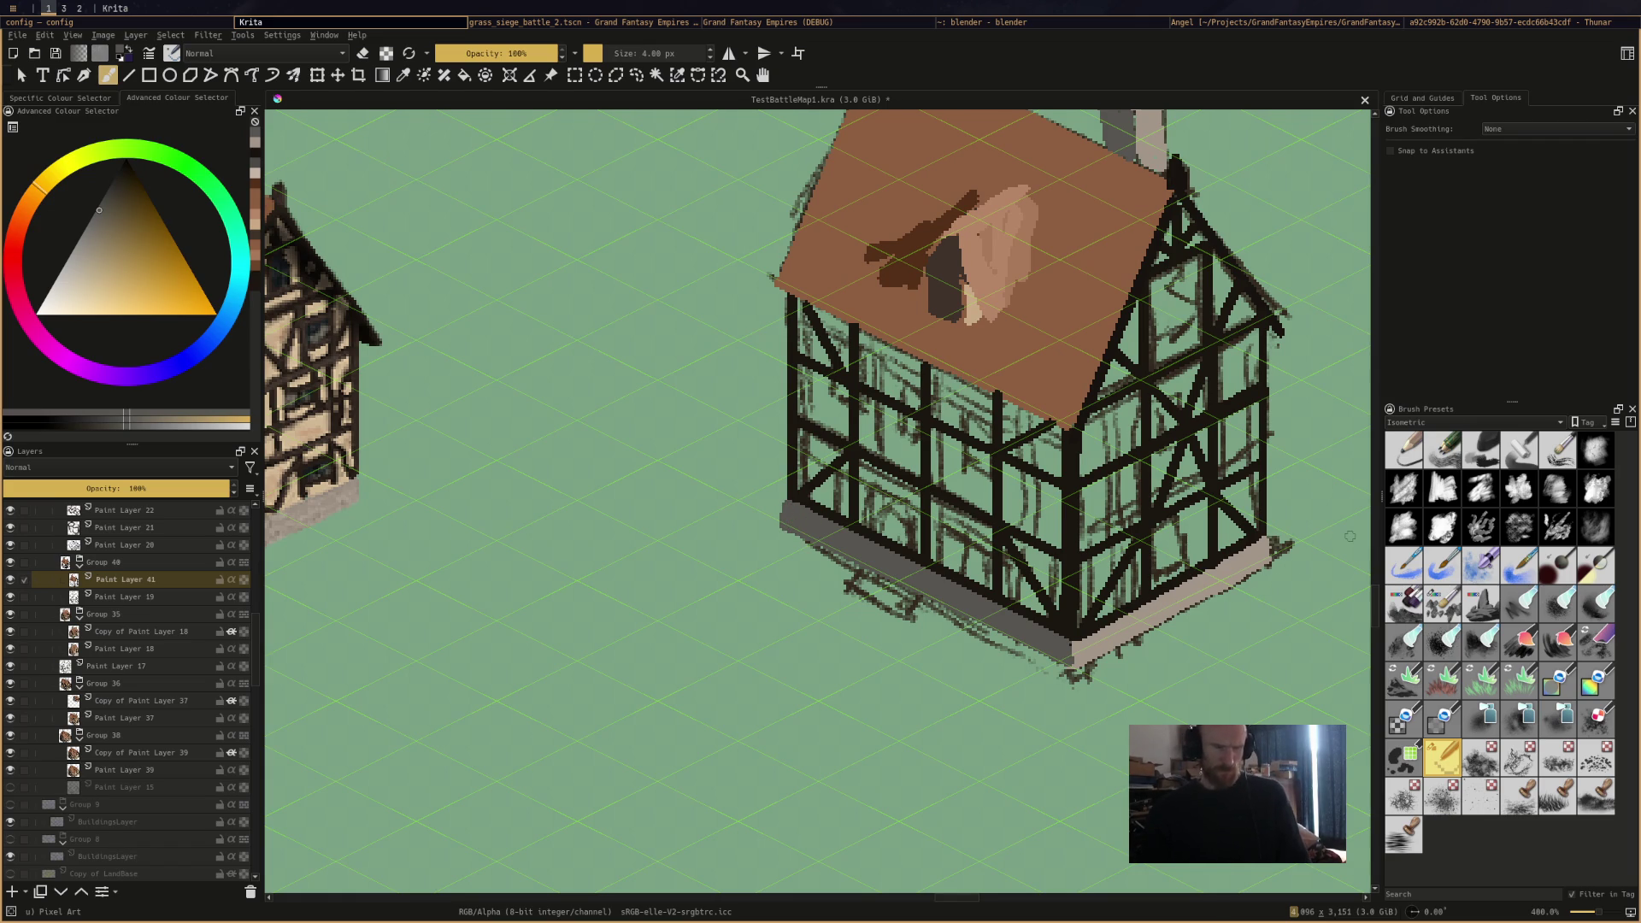
key("minus")
key("minus")
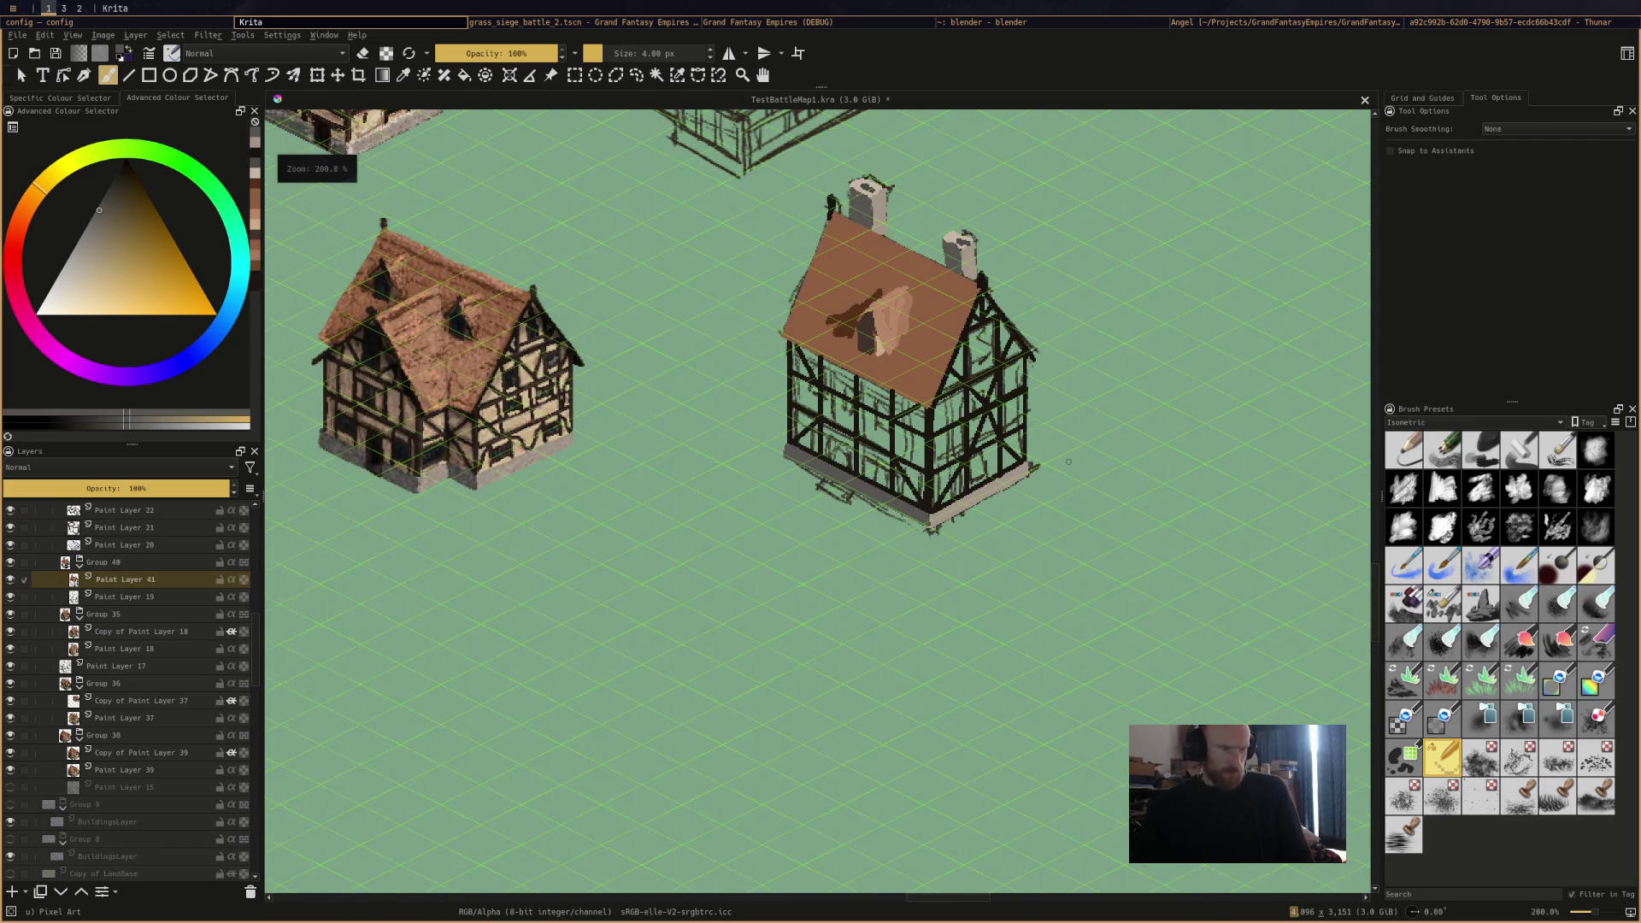
key("plus")
key("plus")
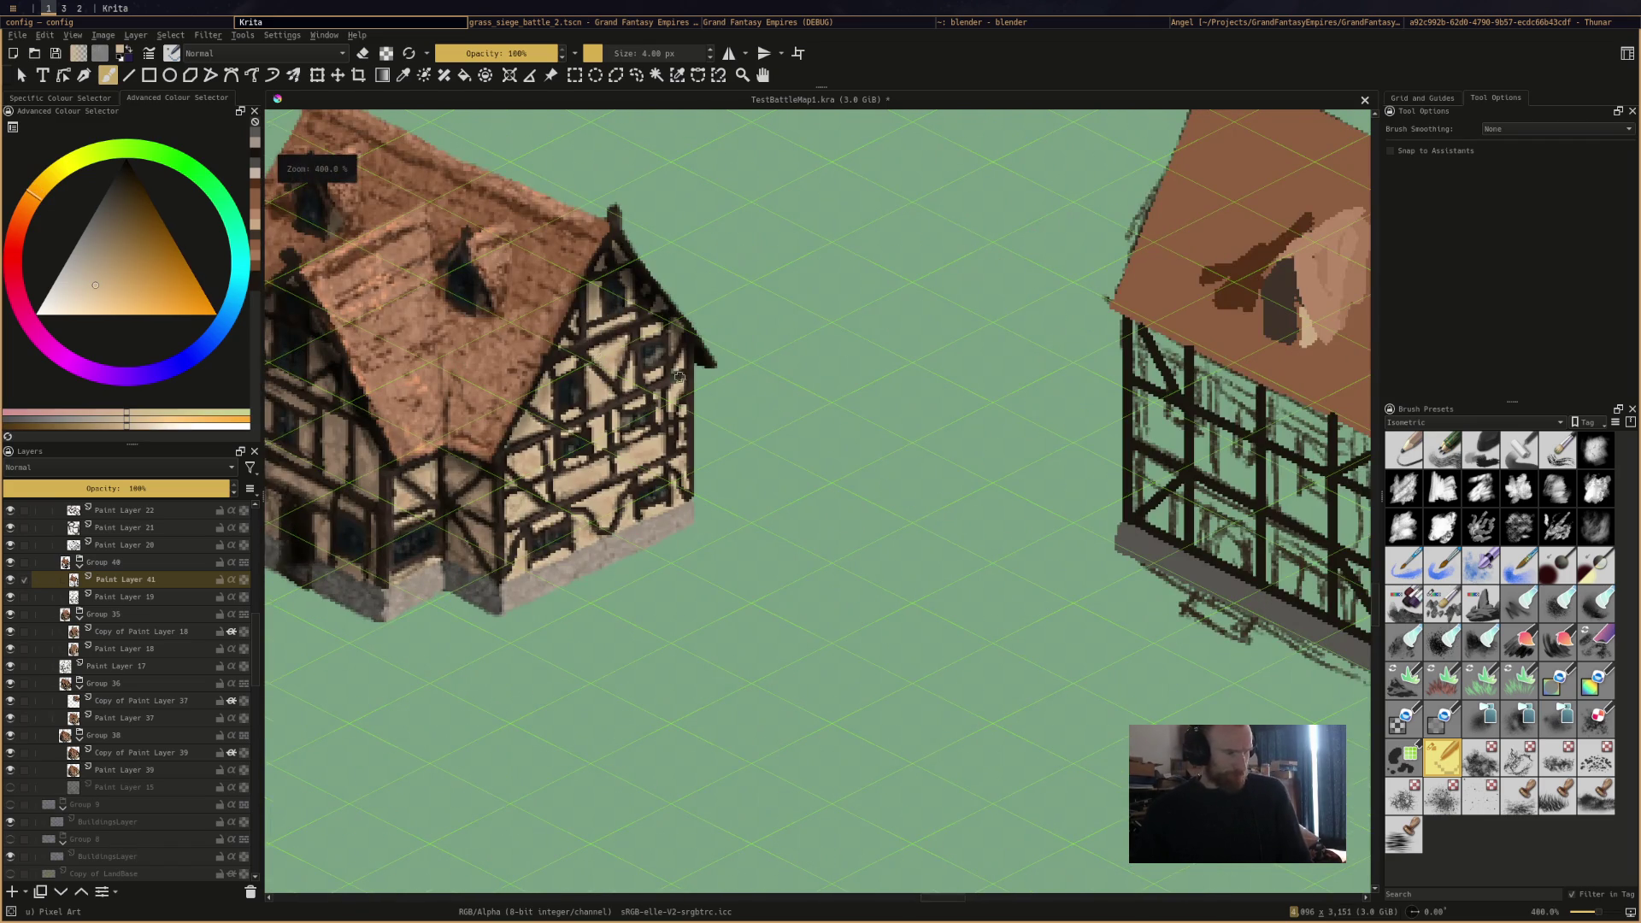
Bucket-fill the central and lower triangular gable panels with beige.
mouse_move(680, 376)
left_mouse_down()
mouse_move(476, 428)
mouse_move(217, 419)
left_mouse_up()
key("f")
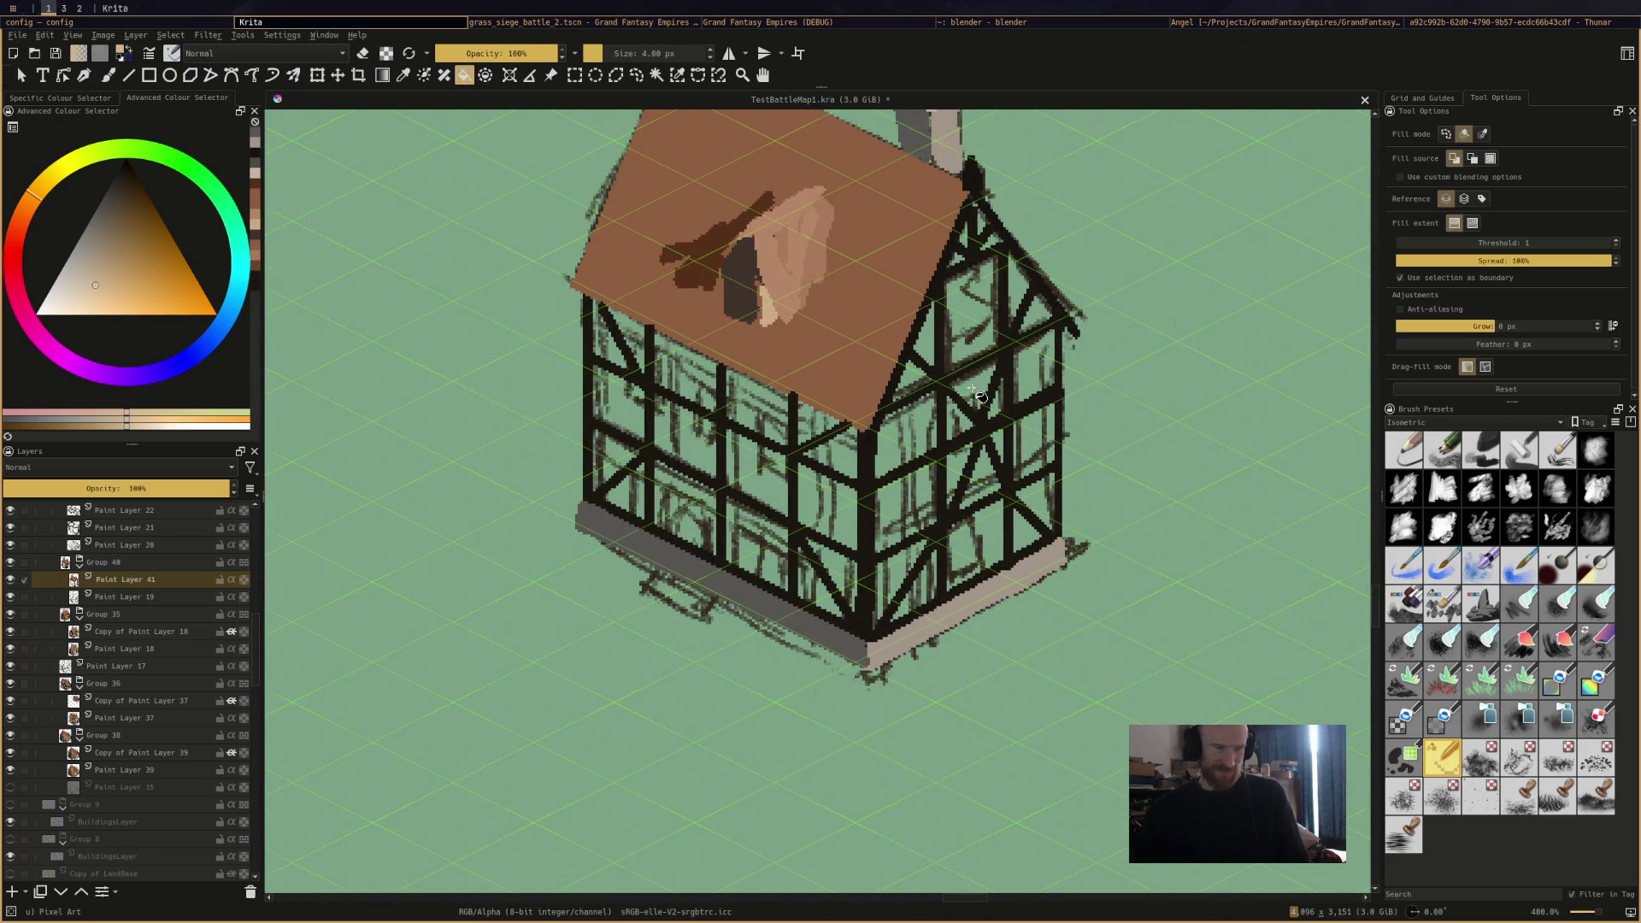
left_click(981, 397)
left_click(961, 423)
left_click(1000, 402)
left_click(1039, 368)
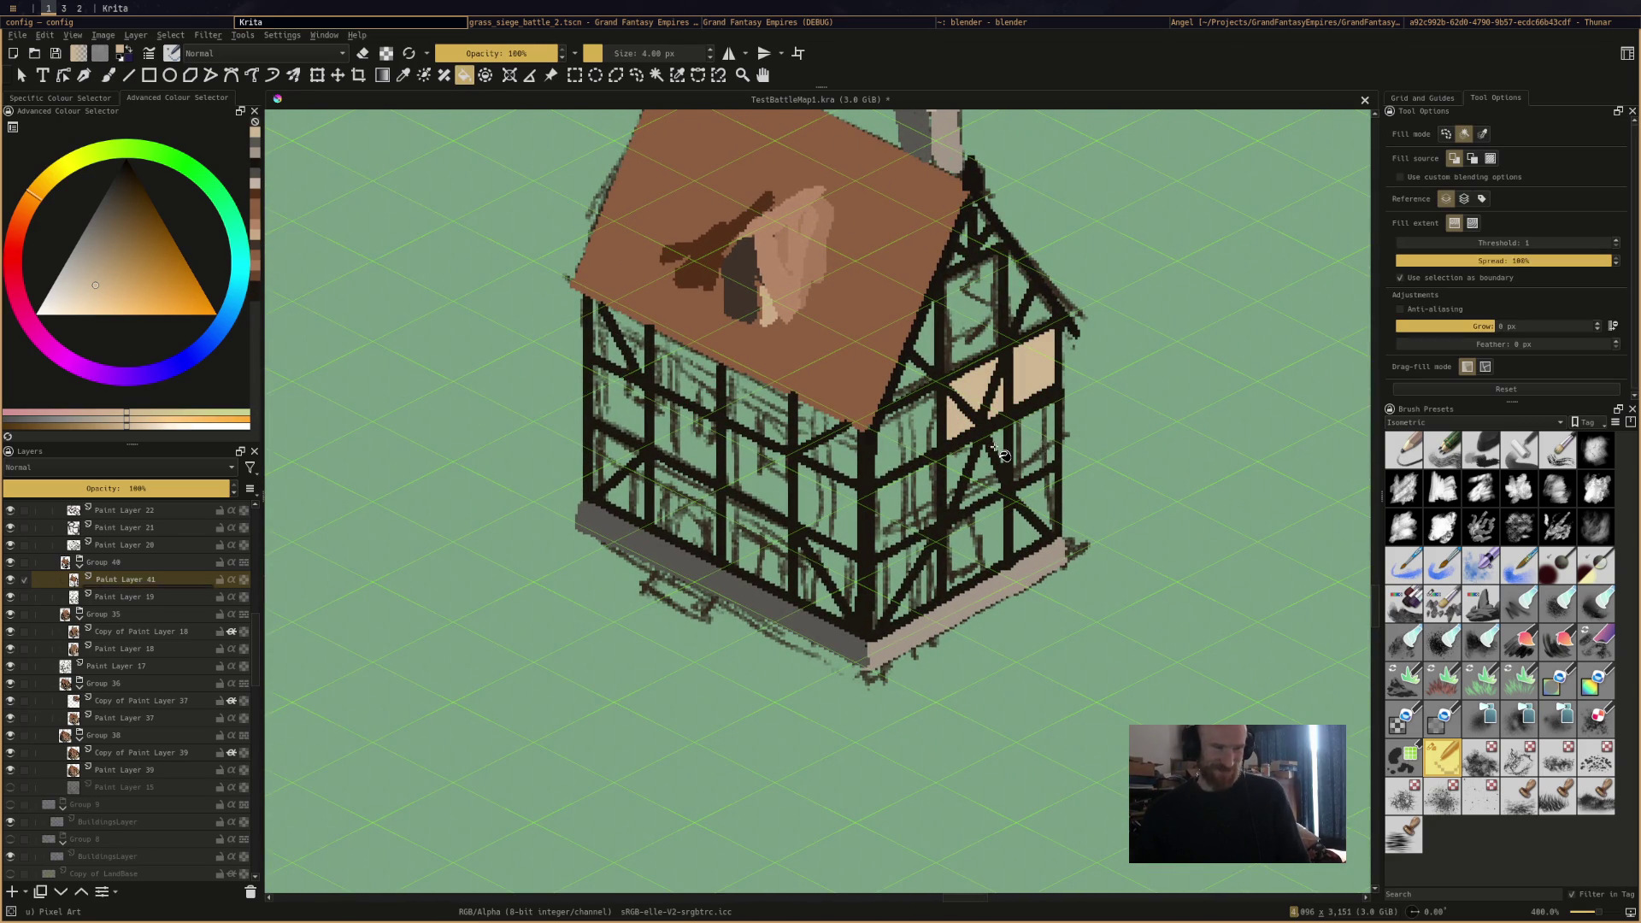
left_click(1012, 449)
left_click(975, 478)
left_click(961, 458)
left_click(959, 483)
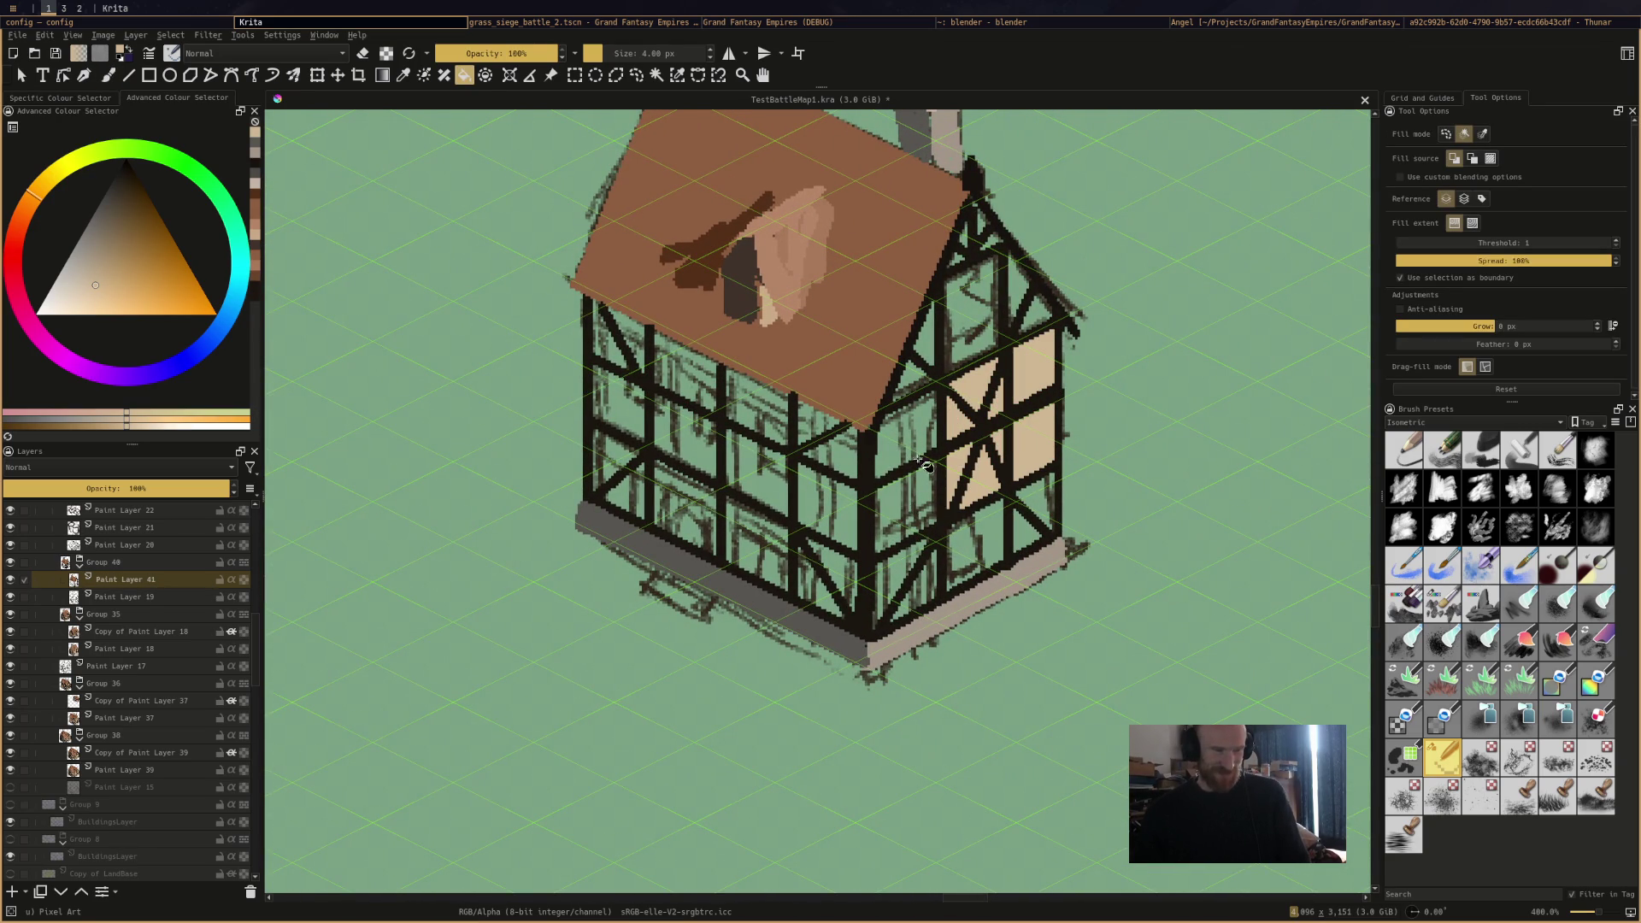
left_click(923, 465)
left_click(916, 410)
left_click(910, 385)
left_click(927, 334)
left_click(970, 278)
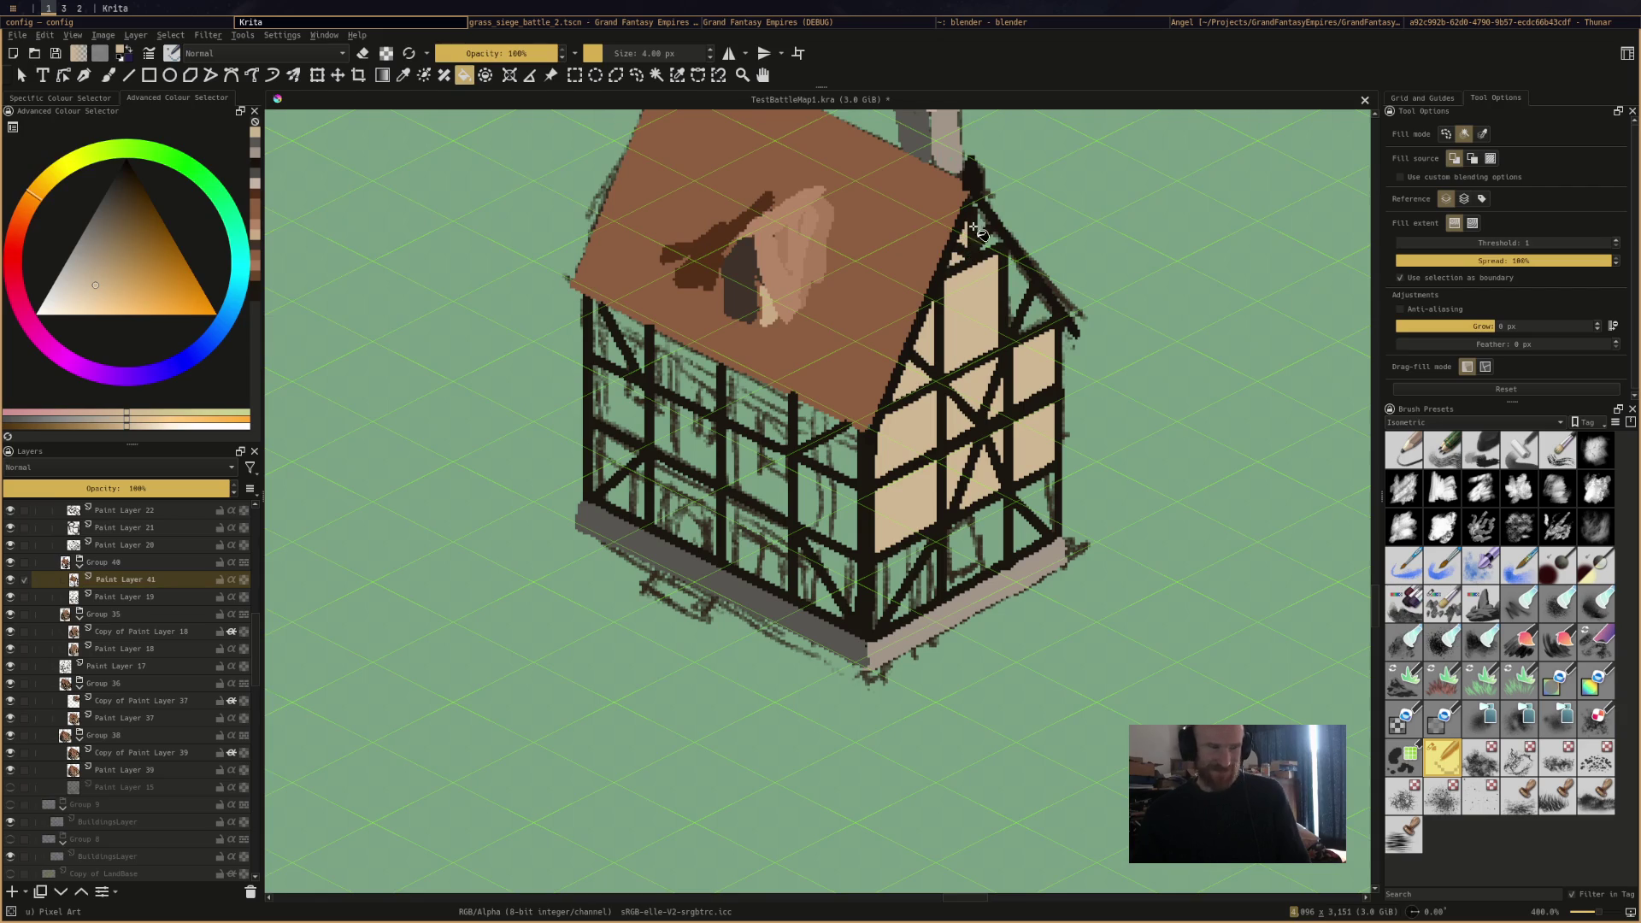
Fill the remaining beige panels near the gable peak, lower-right wall and beside the braces.
left_click(979, 233)
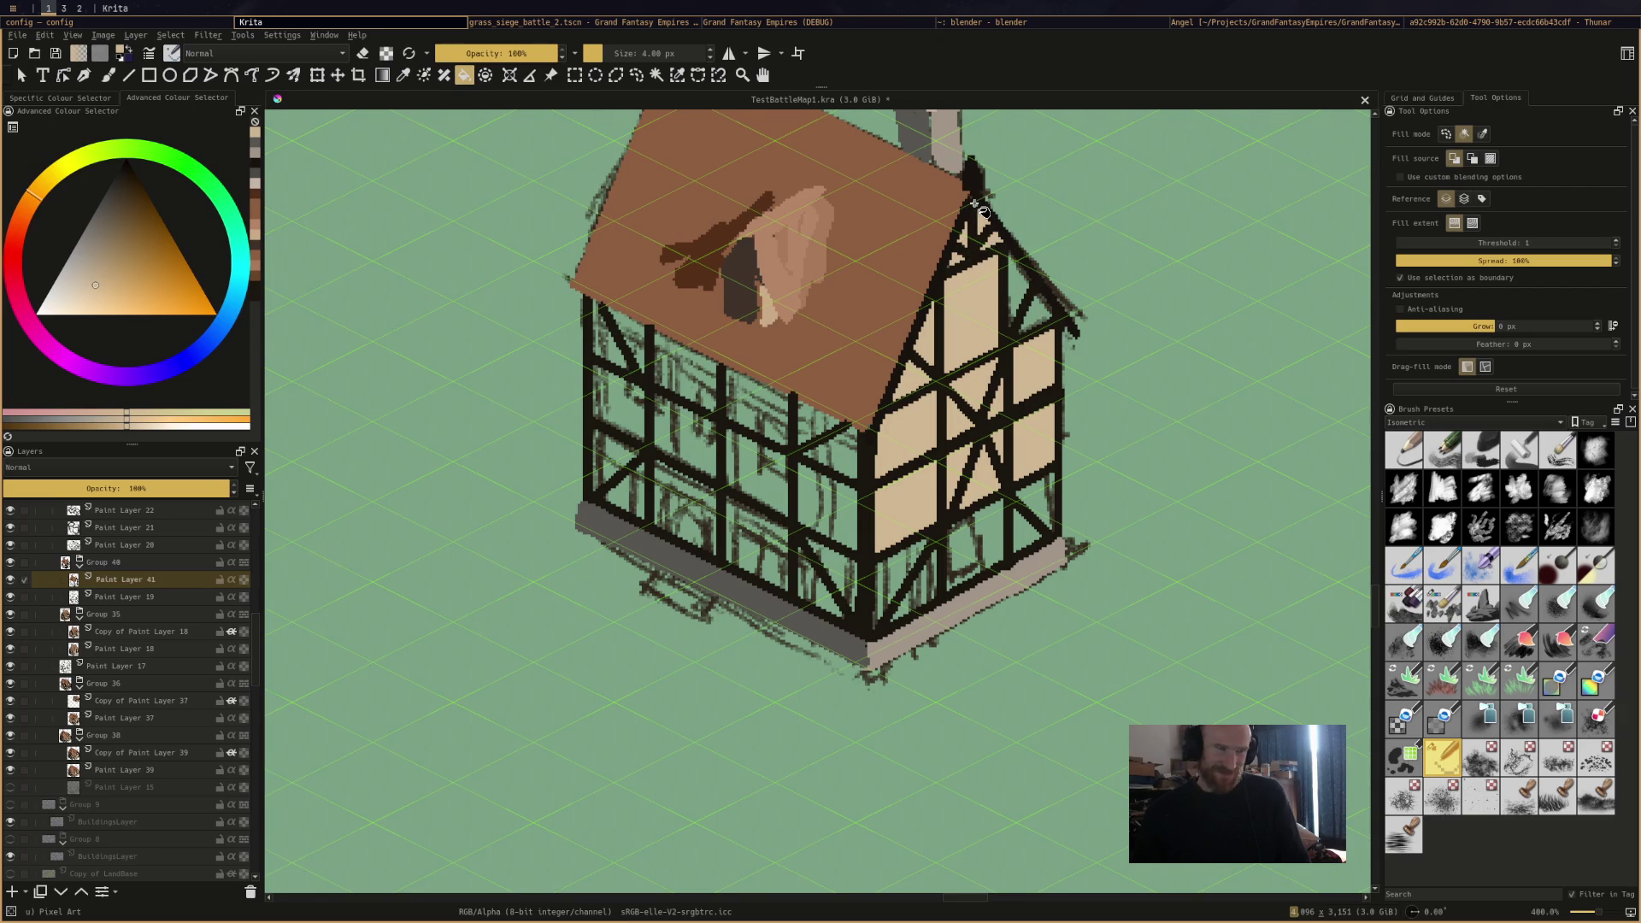
left_click(1019, 277)
left_click(1036, 314)
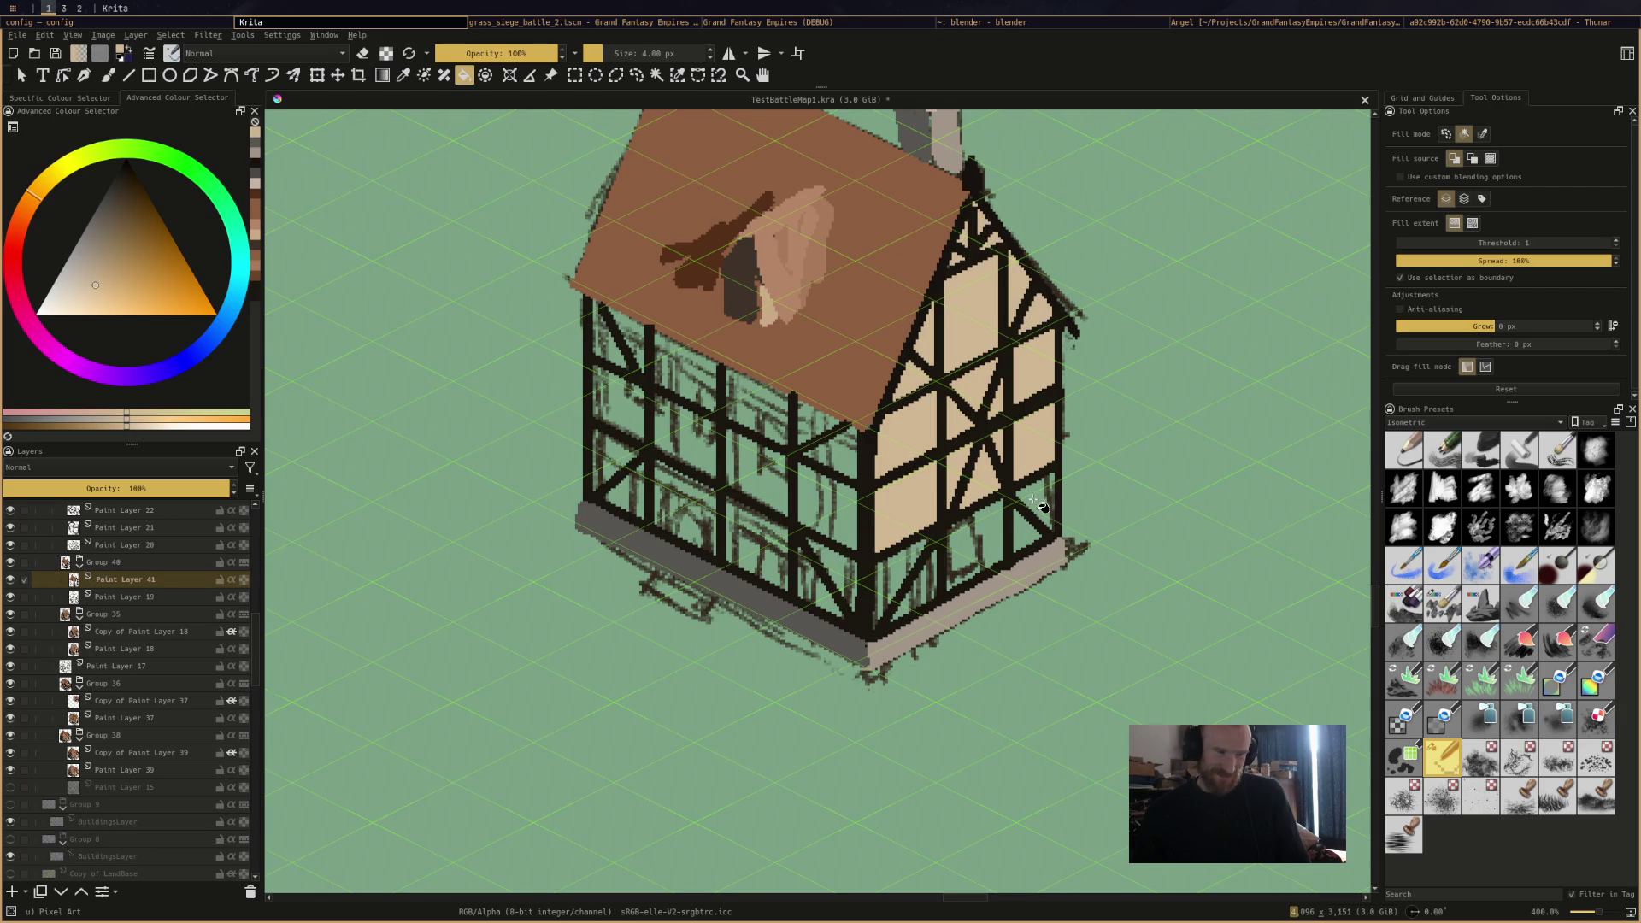
left_click(1041, 508)
left_click(974, 547)
left_click(893, 560)
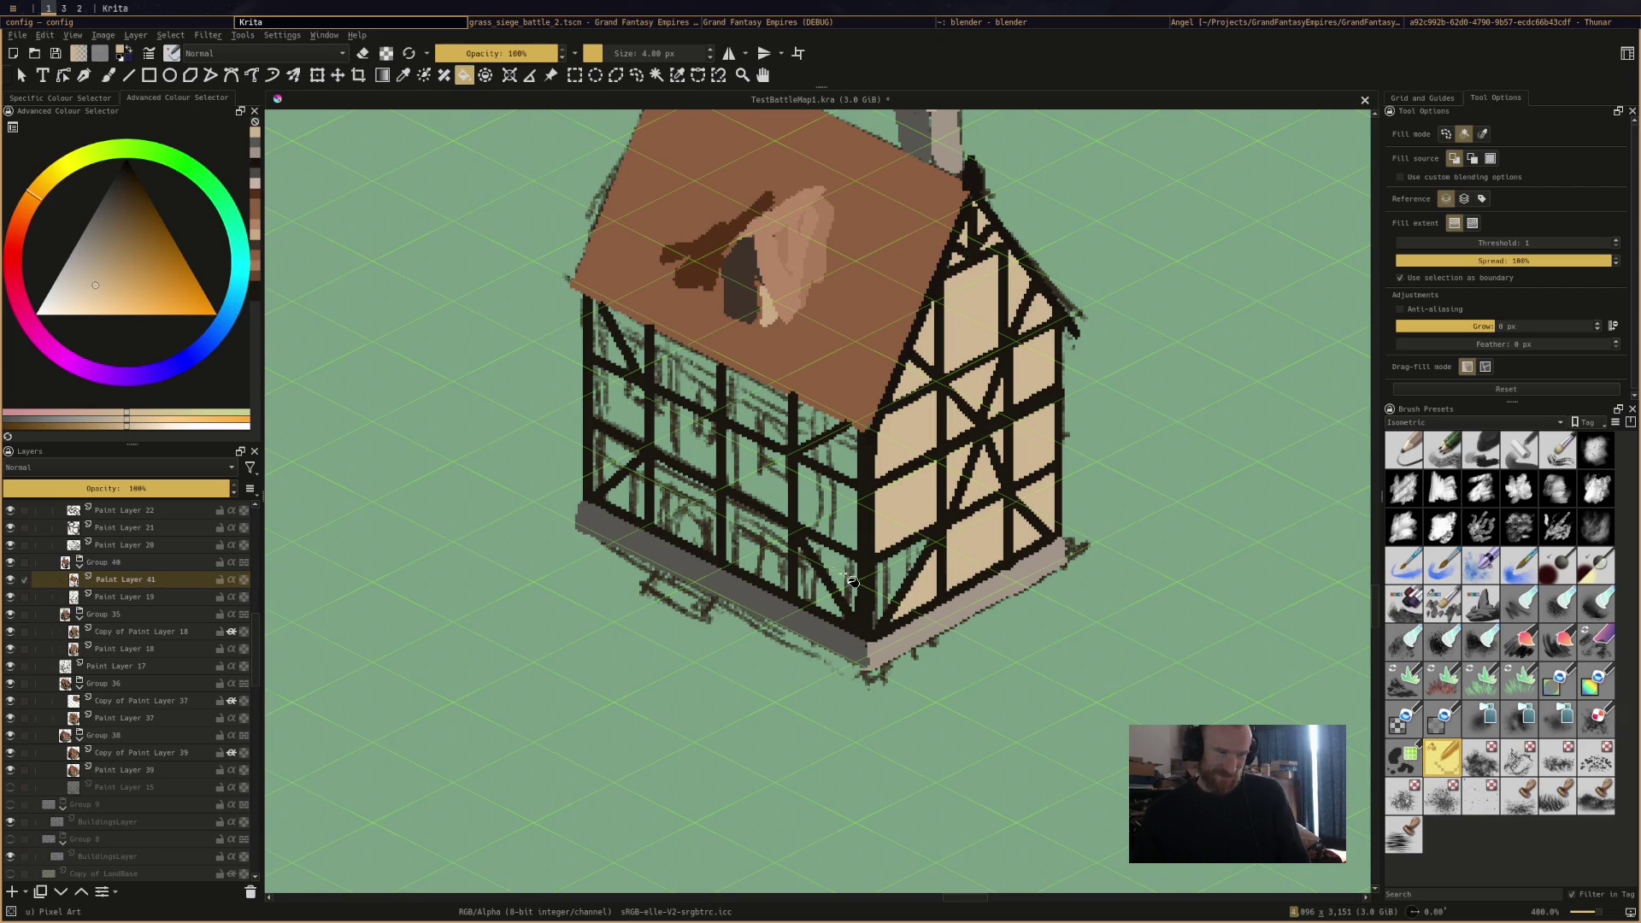
left_click(915, 599)
left_click(841, 569)
left_click(816, 598)
left_click(825, 504)
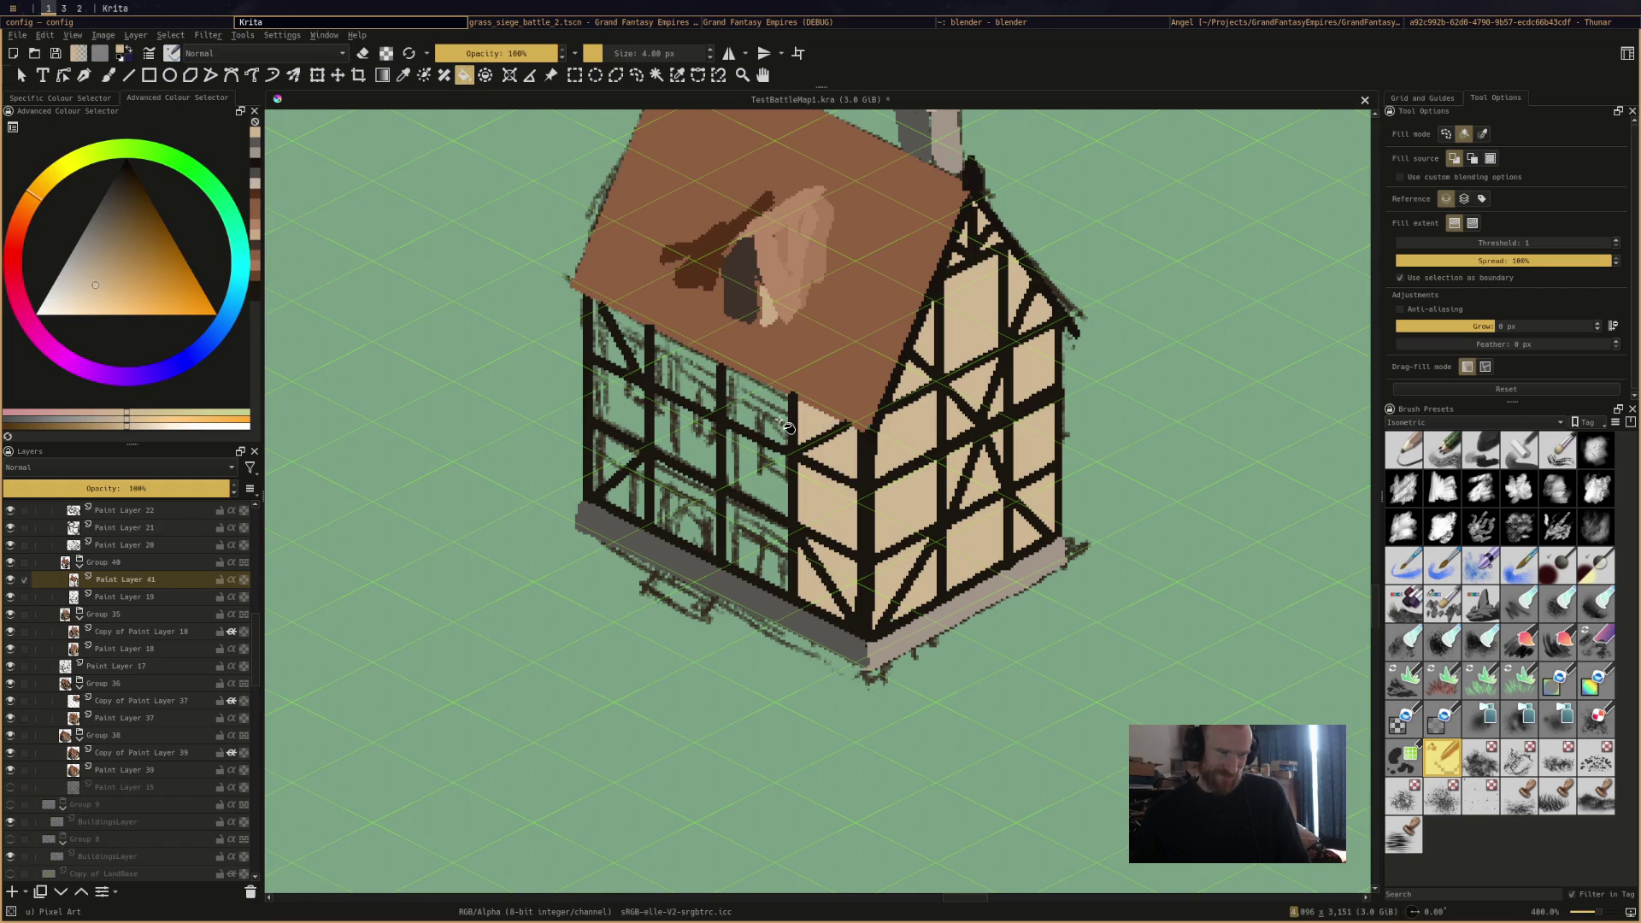
scroll(774, 438, "down", 1)
Pick a darker brown-grey and fill the right and middle side-wall panels plus a green pixel.
left_click_drag(321, 472, 582, 541)
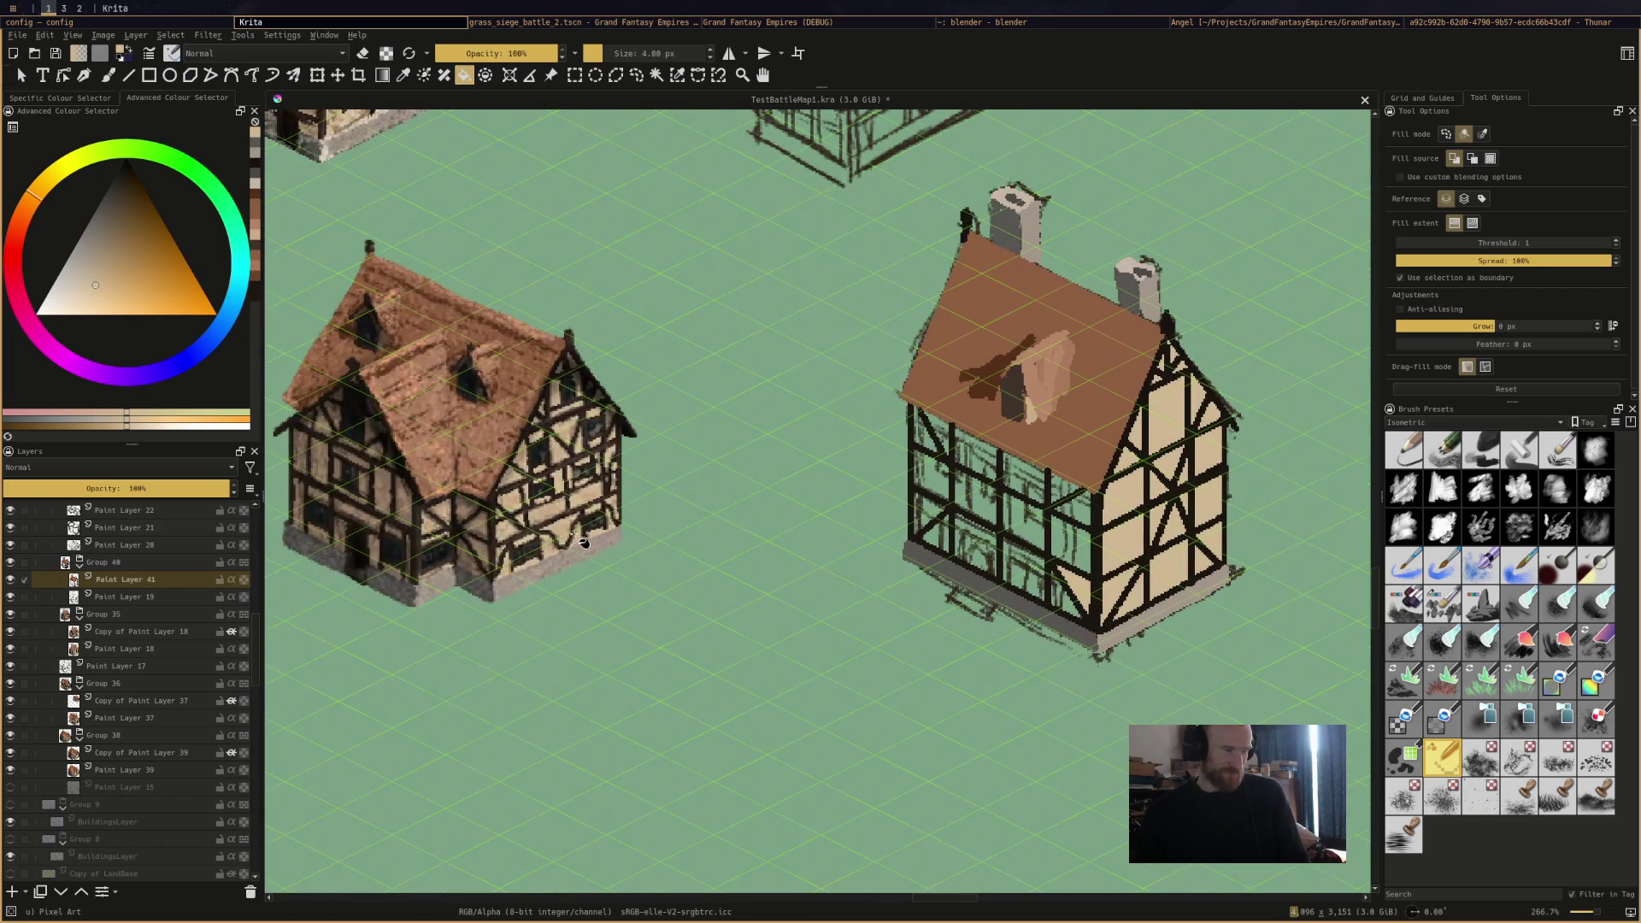
left_click(494, 526, "ctrl")
scroll(1065, 539, "up", 2)
left_click(1141, 469)
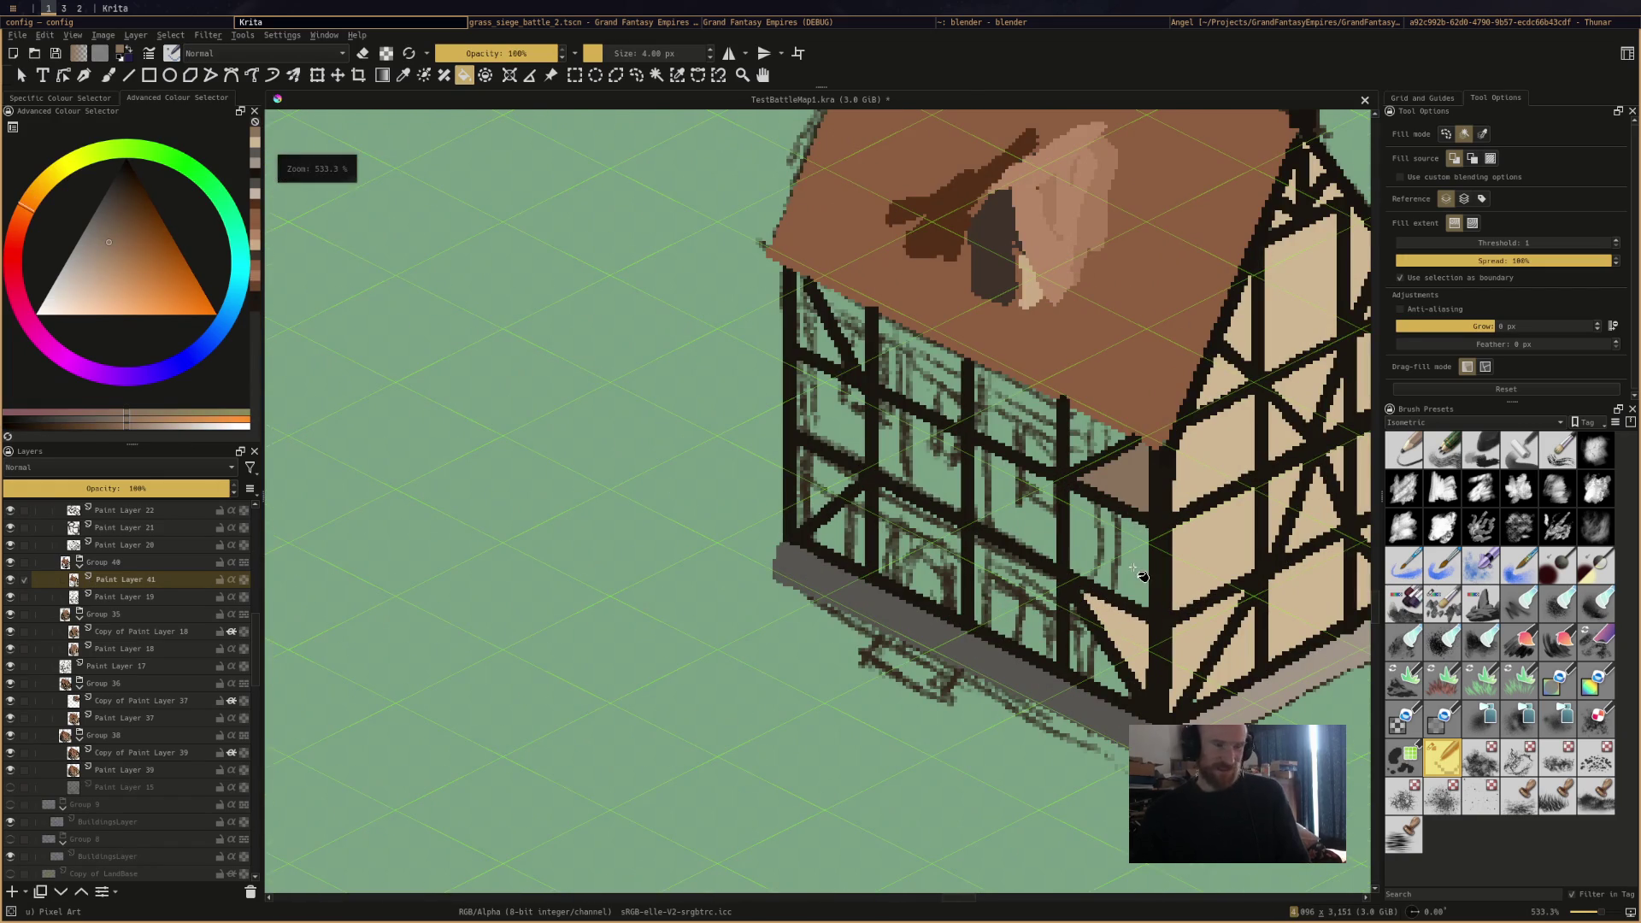
left_click(1139, 572)
left_click(1119, 640)
left_click(1017, 598)
left_click(1017, 505)
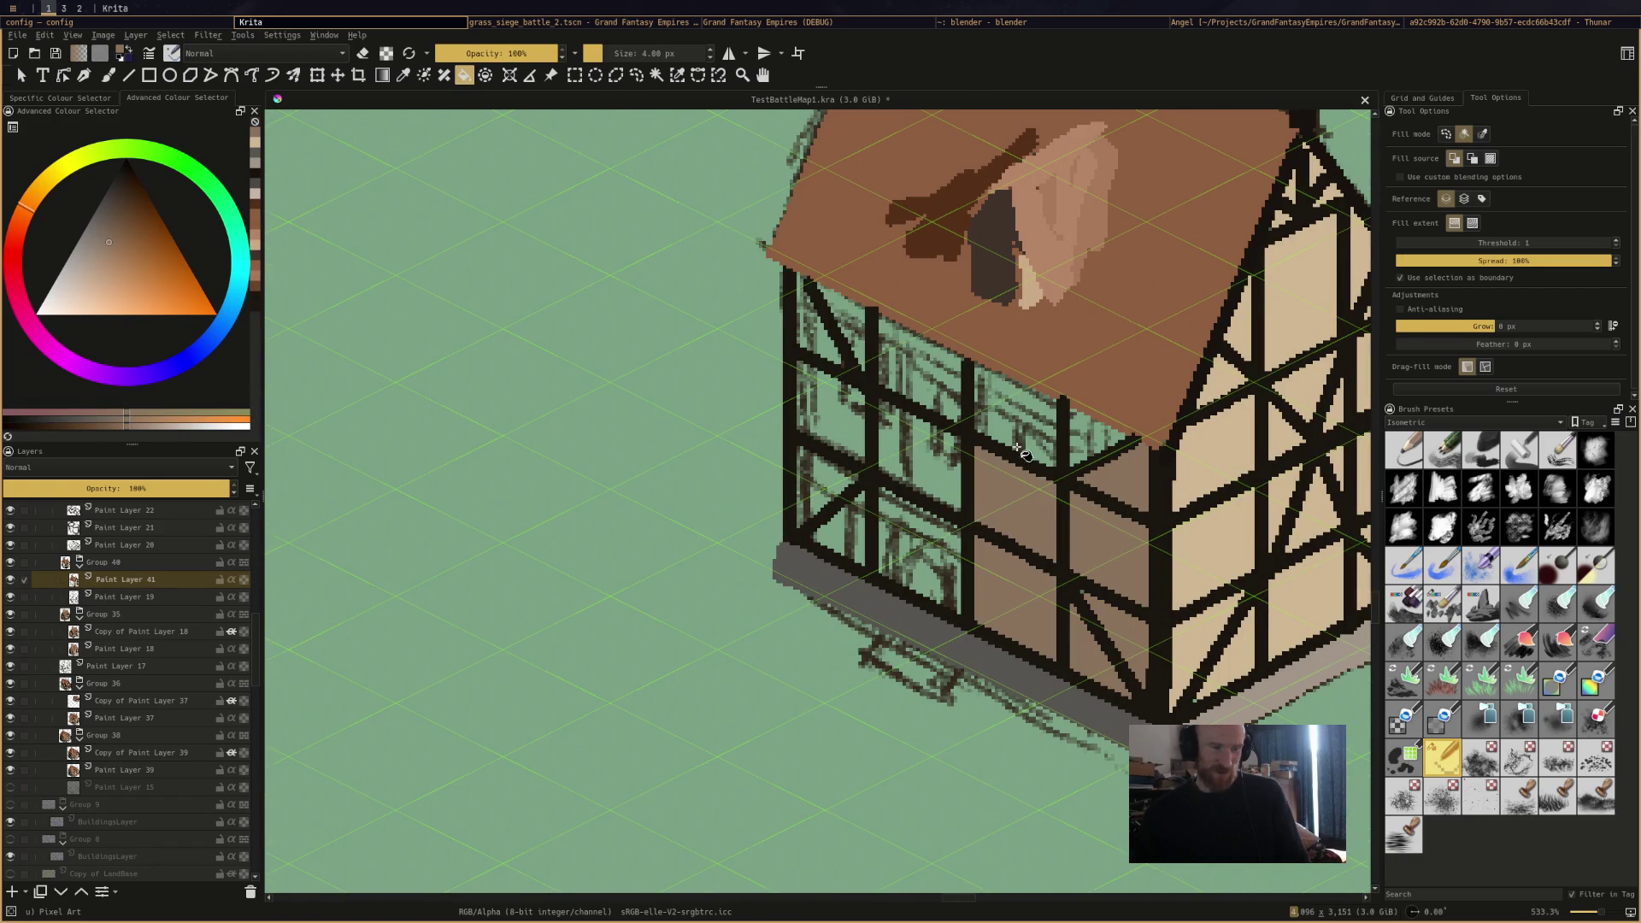
left_click(1017, 415)
scroll(1126, 475, "up", 6)
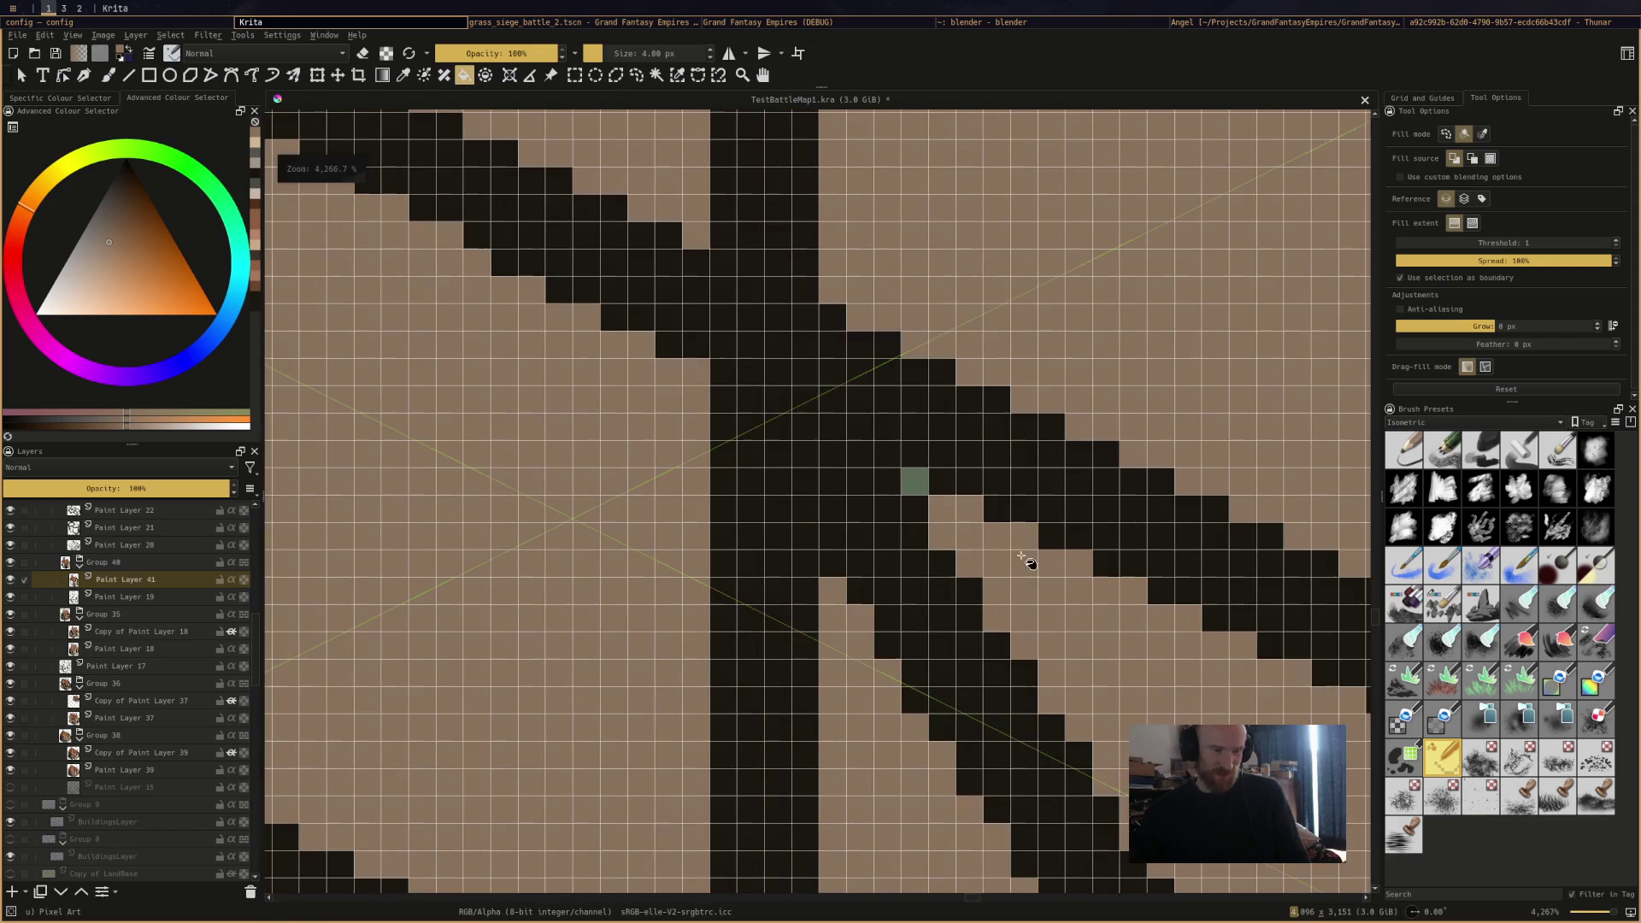
left_click(920, 484)
Fill the remaining middle-column and left-column side-wall panels brown-grey.
scroll(920, 484, "down", 8)
scroll(1016, 505, "up", 3)
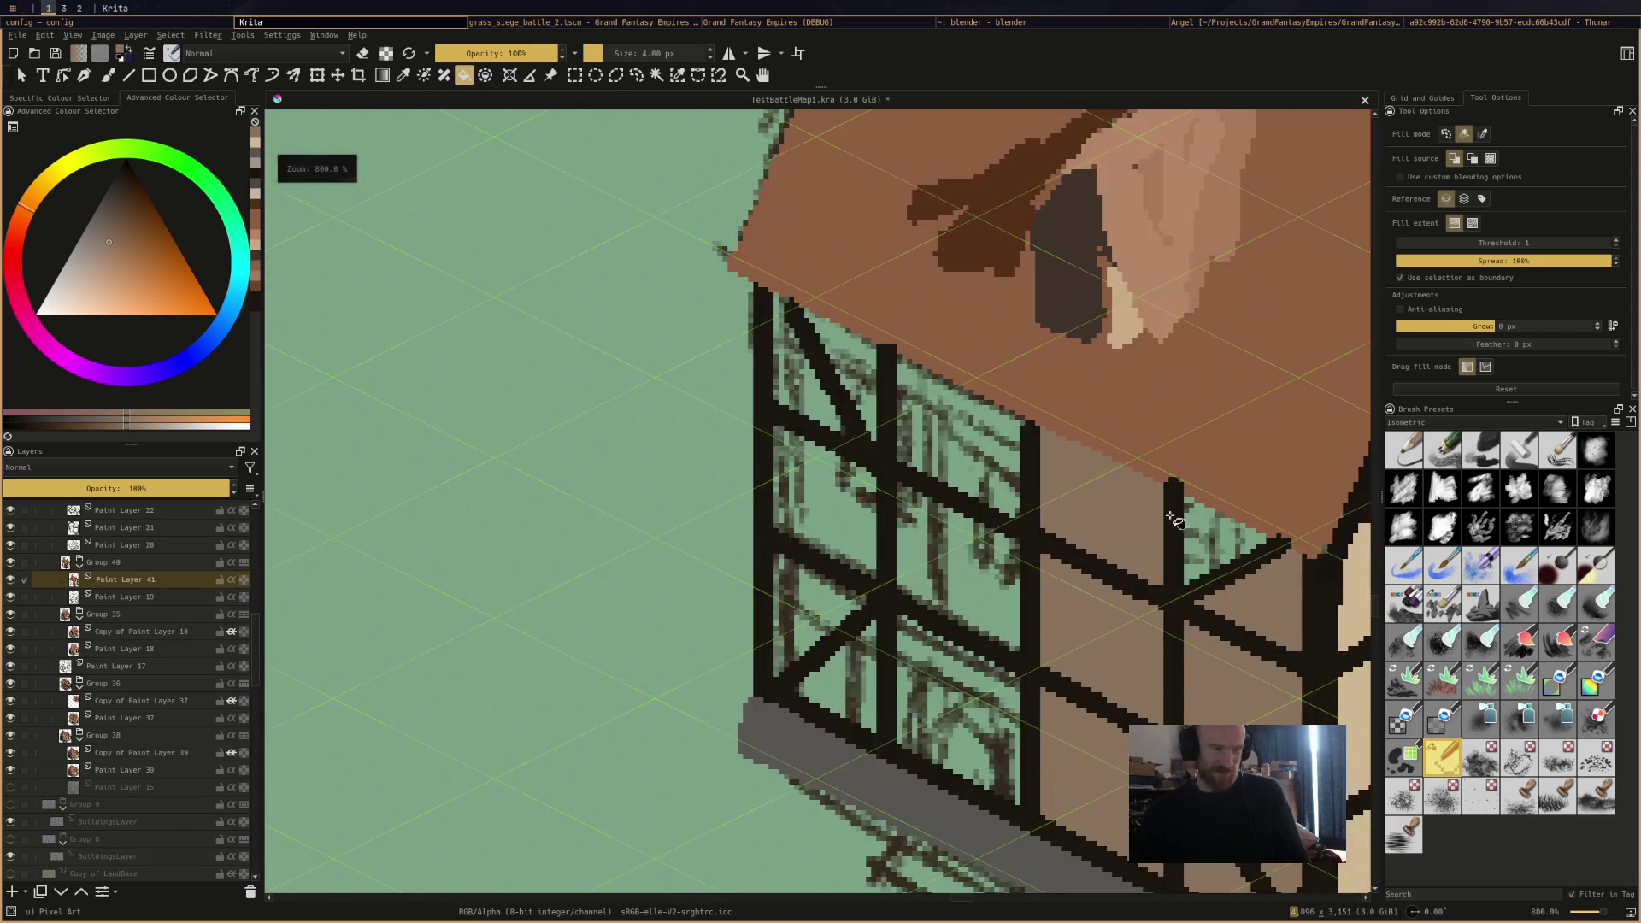
left_click(983, 453)
left_click(974, 590)
left_click(970, 716)
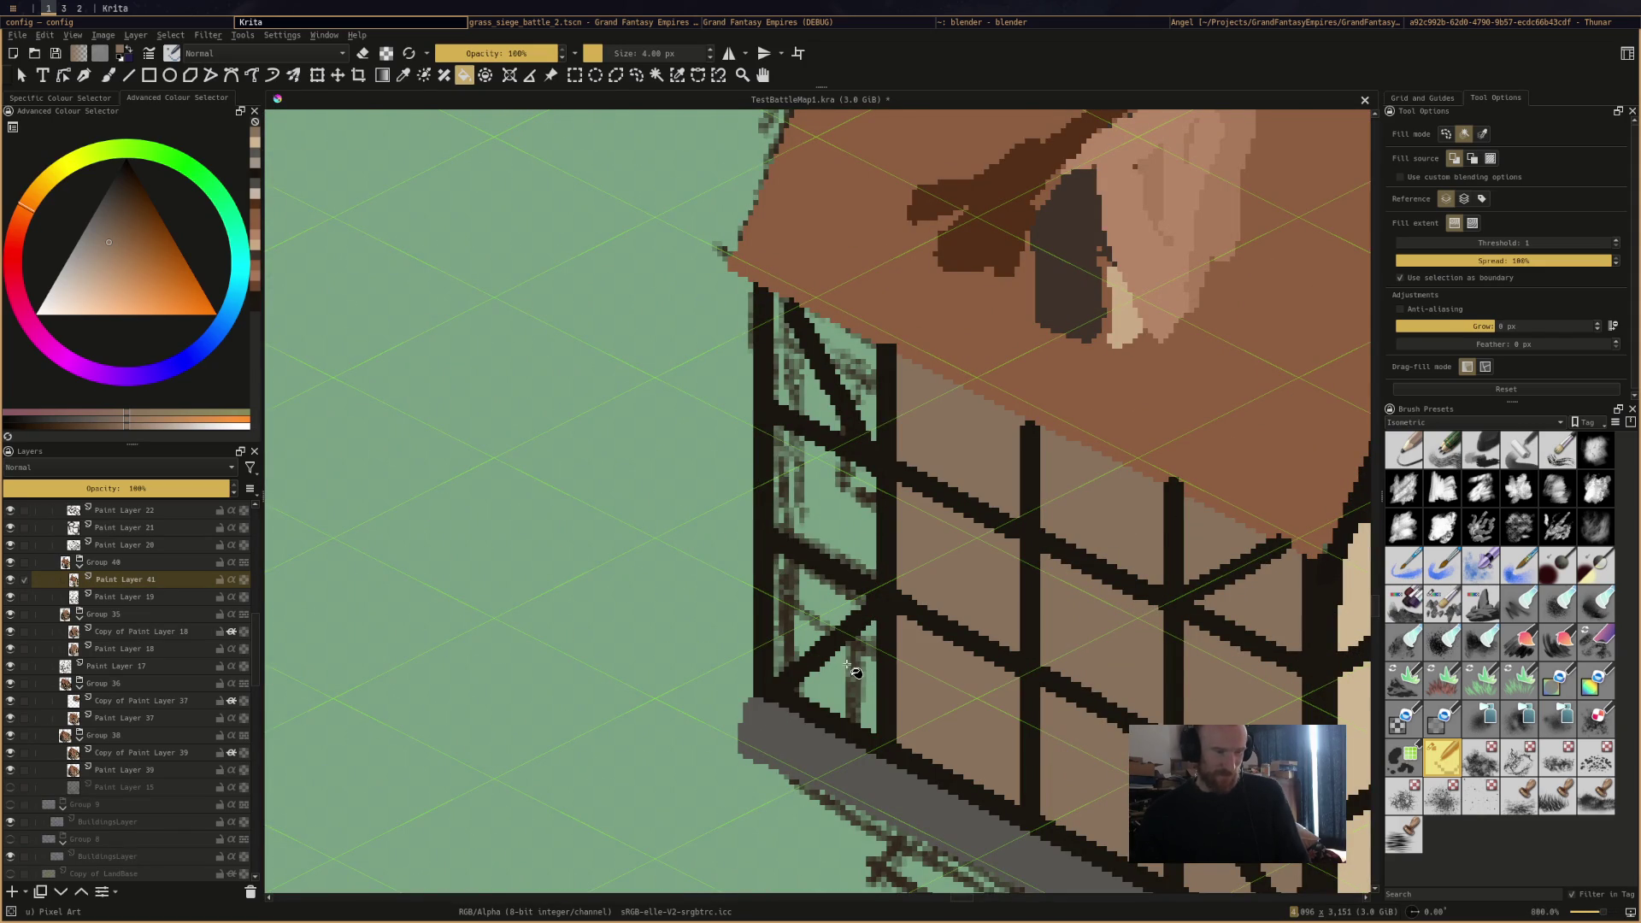
left_click(851, 671)
left_click(833, 596)
left_click(820, 504)
left_click(838, 390)
Undo the fill that flooded the beams, then fill the top-left panel and leftover green sliver.
key("ctrl+z")
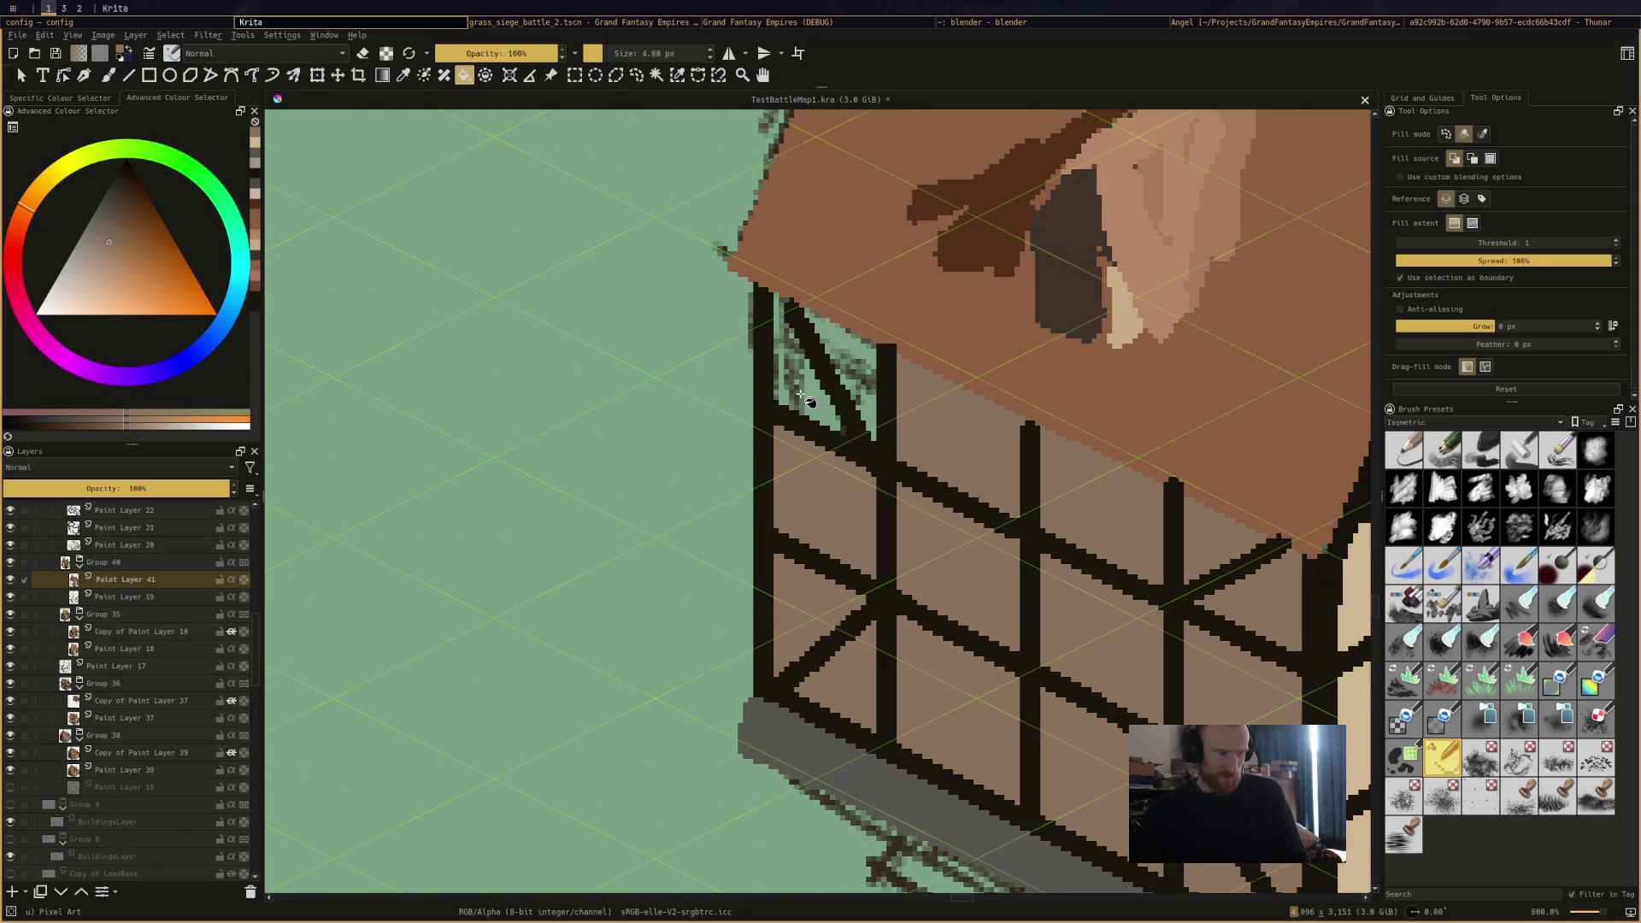
left_click(825, 393)
left_click(868, 393)
scroll(868, 393, "down", 6)
scroll(899, 393, "up", 4)
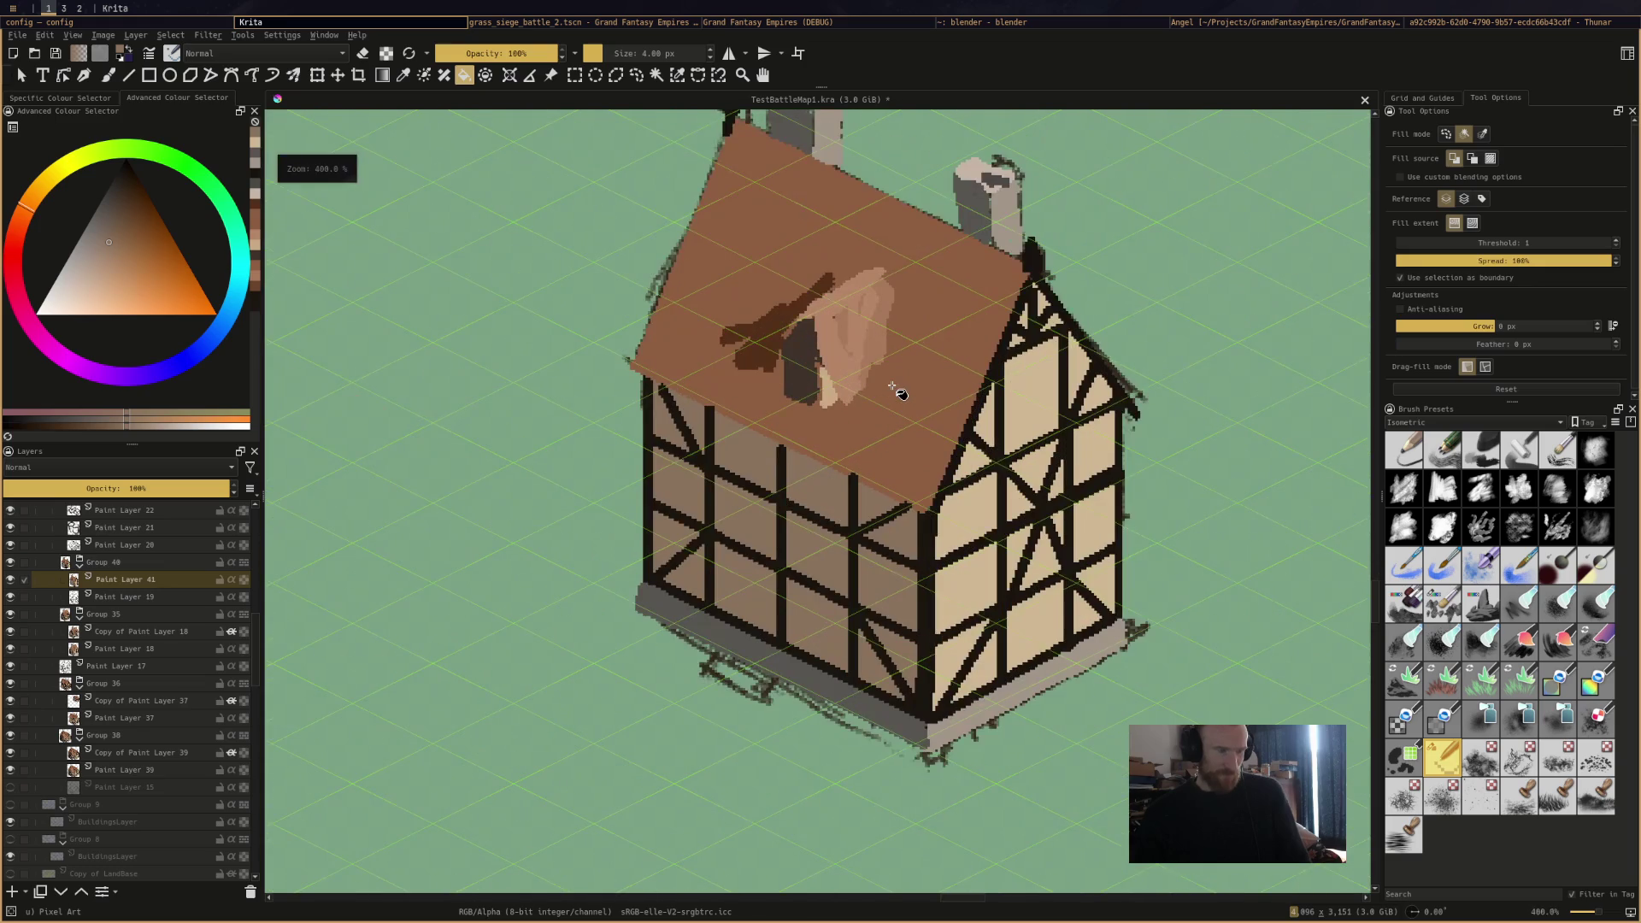
scroll(899, 394, "down", 1)
scroll(899, 393, "up", 4)
scroll(983, 376, "down", 2)
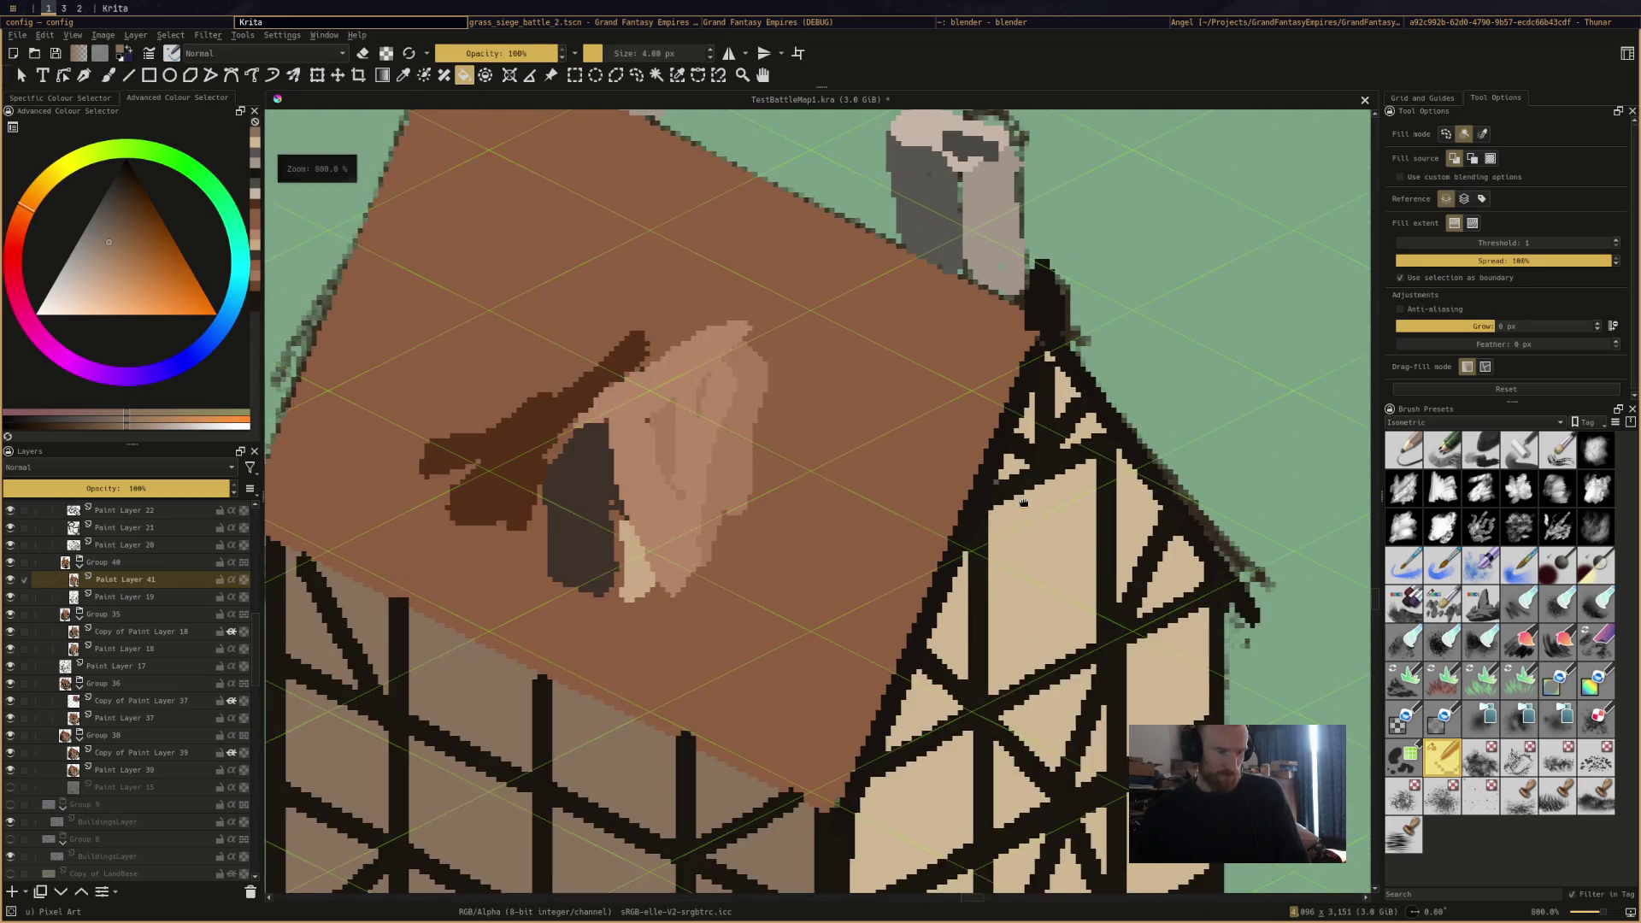
scroll(1011, 368, "up", 1)
scroll(1011, 368, "down", 3)
key("b")
scroll(1009, 475, "up", 5)
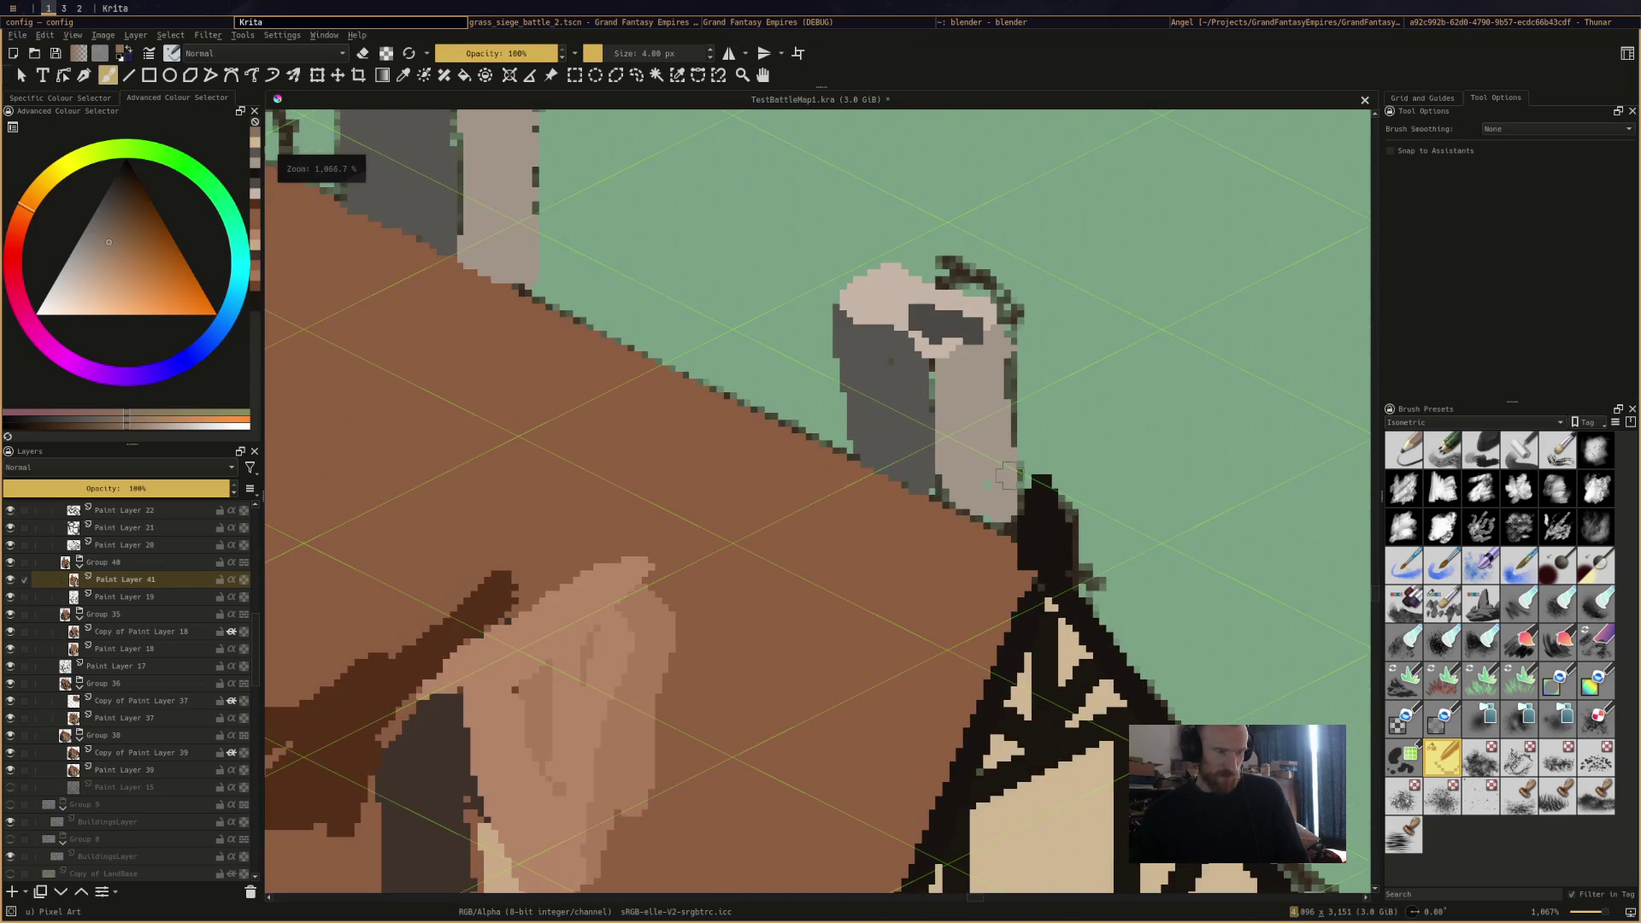
Paint a dark grey shadow down the chimney's left side and a light beige top.
left_click(916, 427, "ctrl")
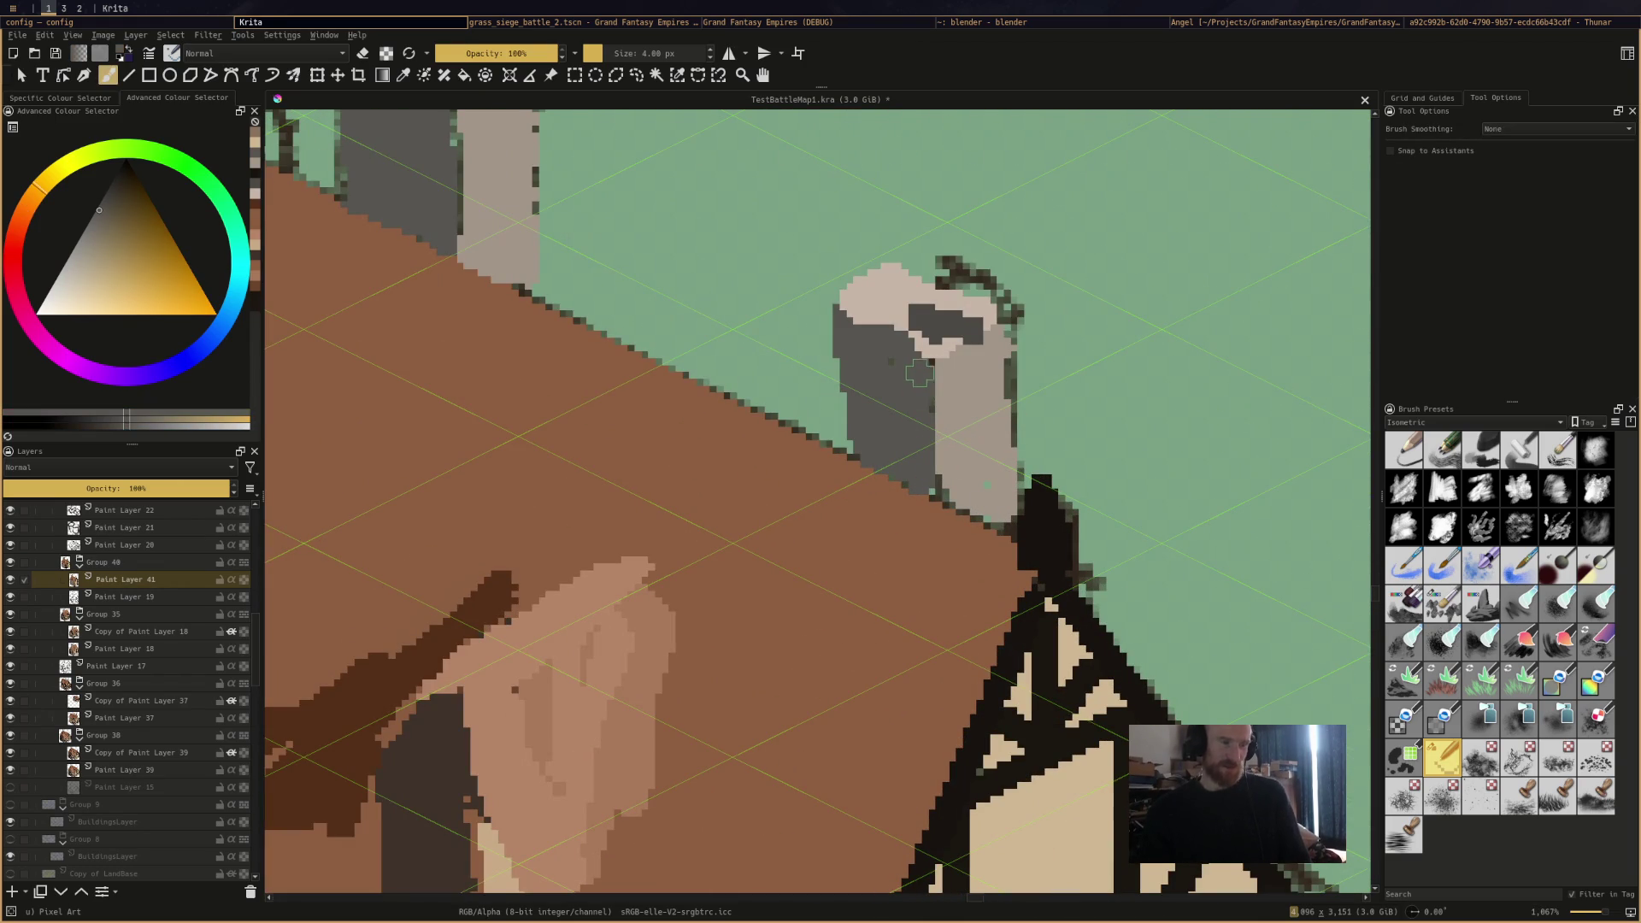
mouse_move(920, 425)
left_mouse_down()
mouse_move(925, 492)
mouse_move(854, 449)
mouse_move(848, 353)
mouse_move(914, 334)
mouse_move(992, 359)
mouse_move(1012, 402)
mouse_move(1005, 502)
mouse_move(951, 485)
mouse_move(994, 515)
left_mouse_up()
left_click(878, 267)
left_click(873, 305, "ctrl")
left_click(1000, 353, "ctrl")
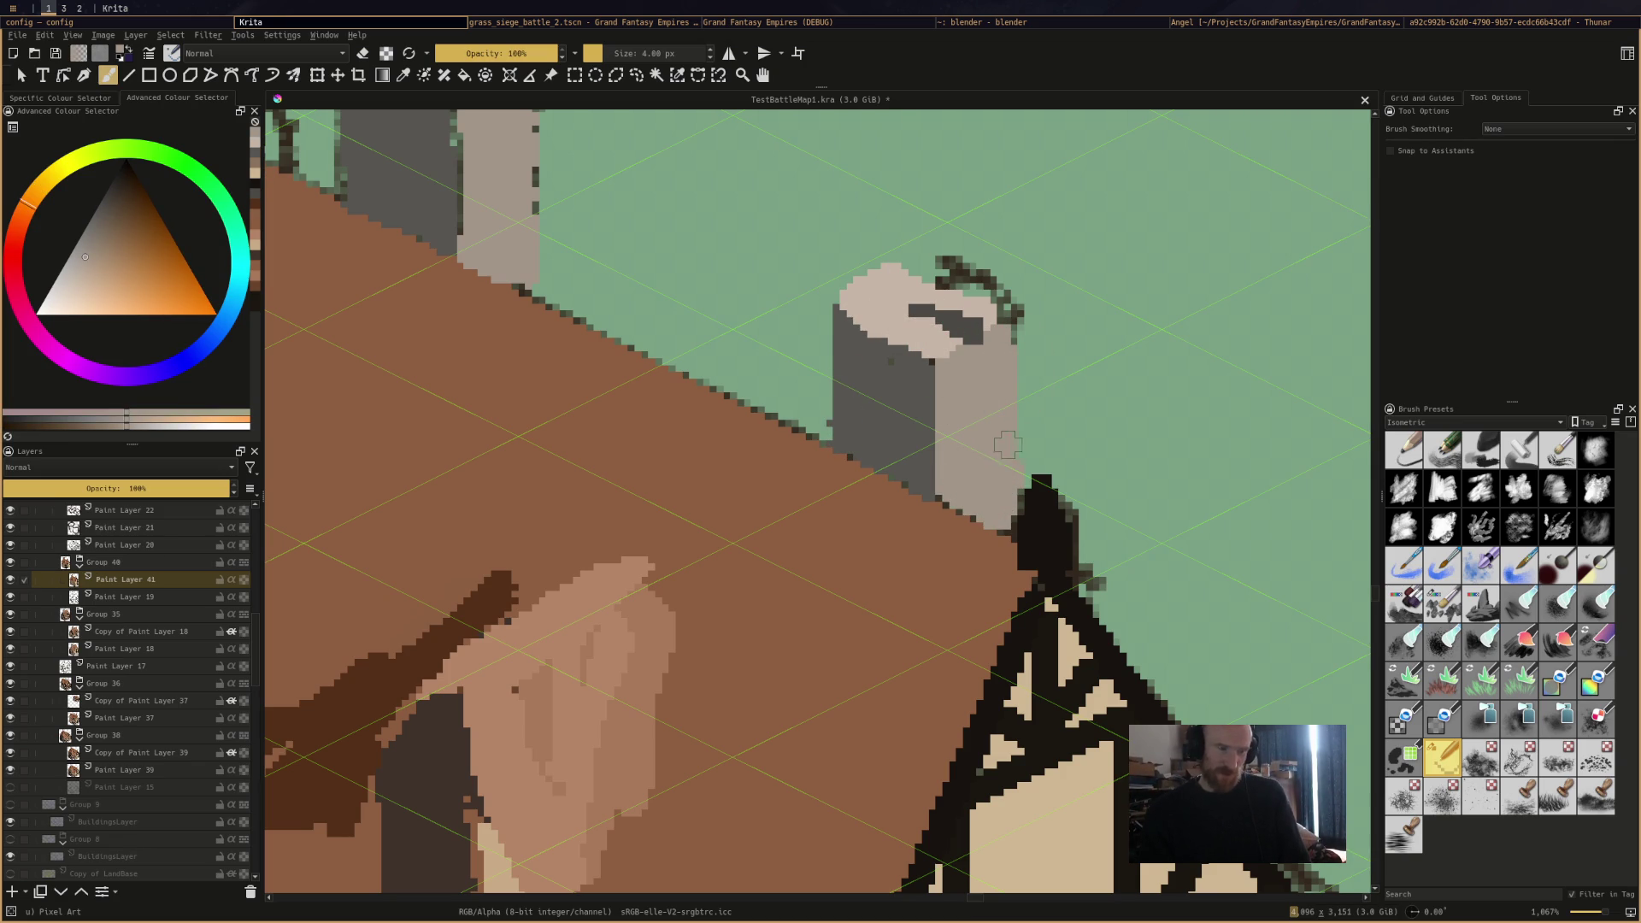
Darken the chimney's lower-left with greyish-brown, then pick dark orange-brown and set the brush to 2 px.
key("minus")
key("minus")
key("minus")
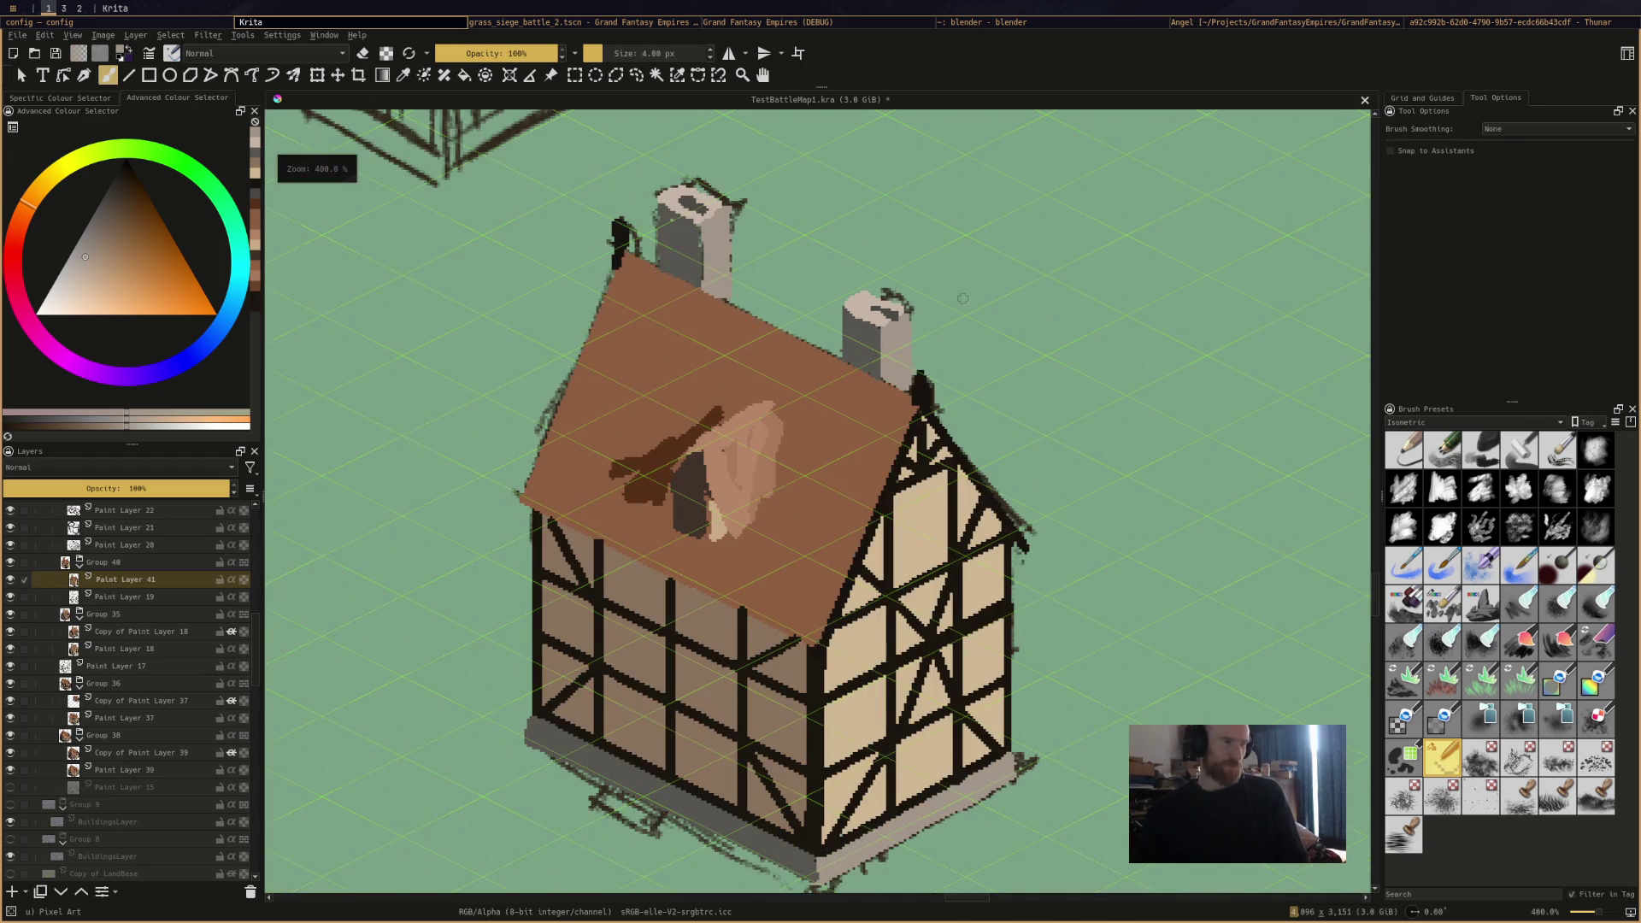
scroll(963, 298, "up", 3)
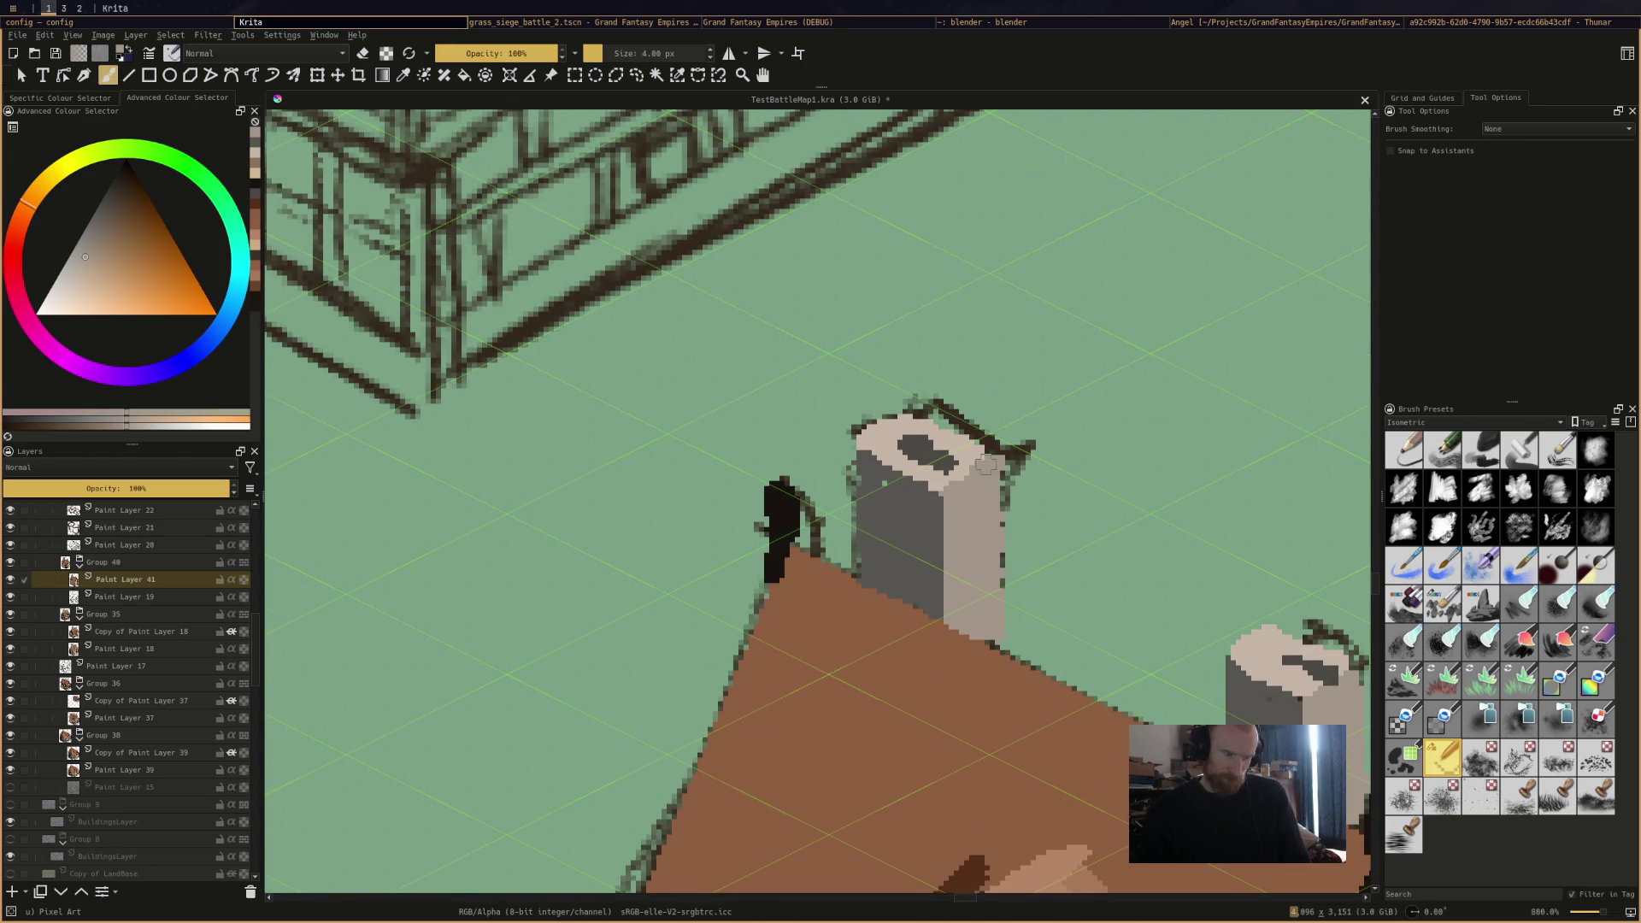
left_click(974, 449, "ctrl")
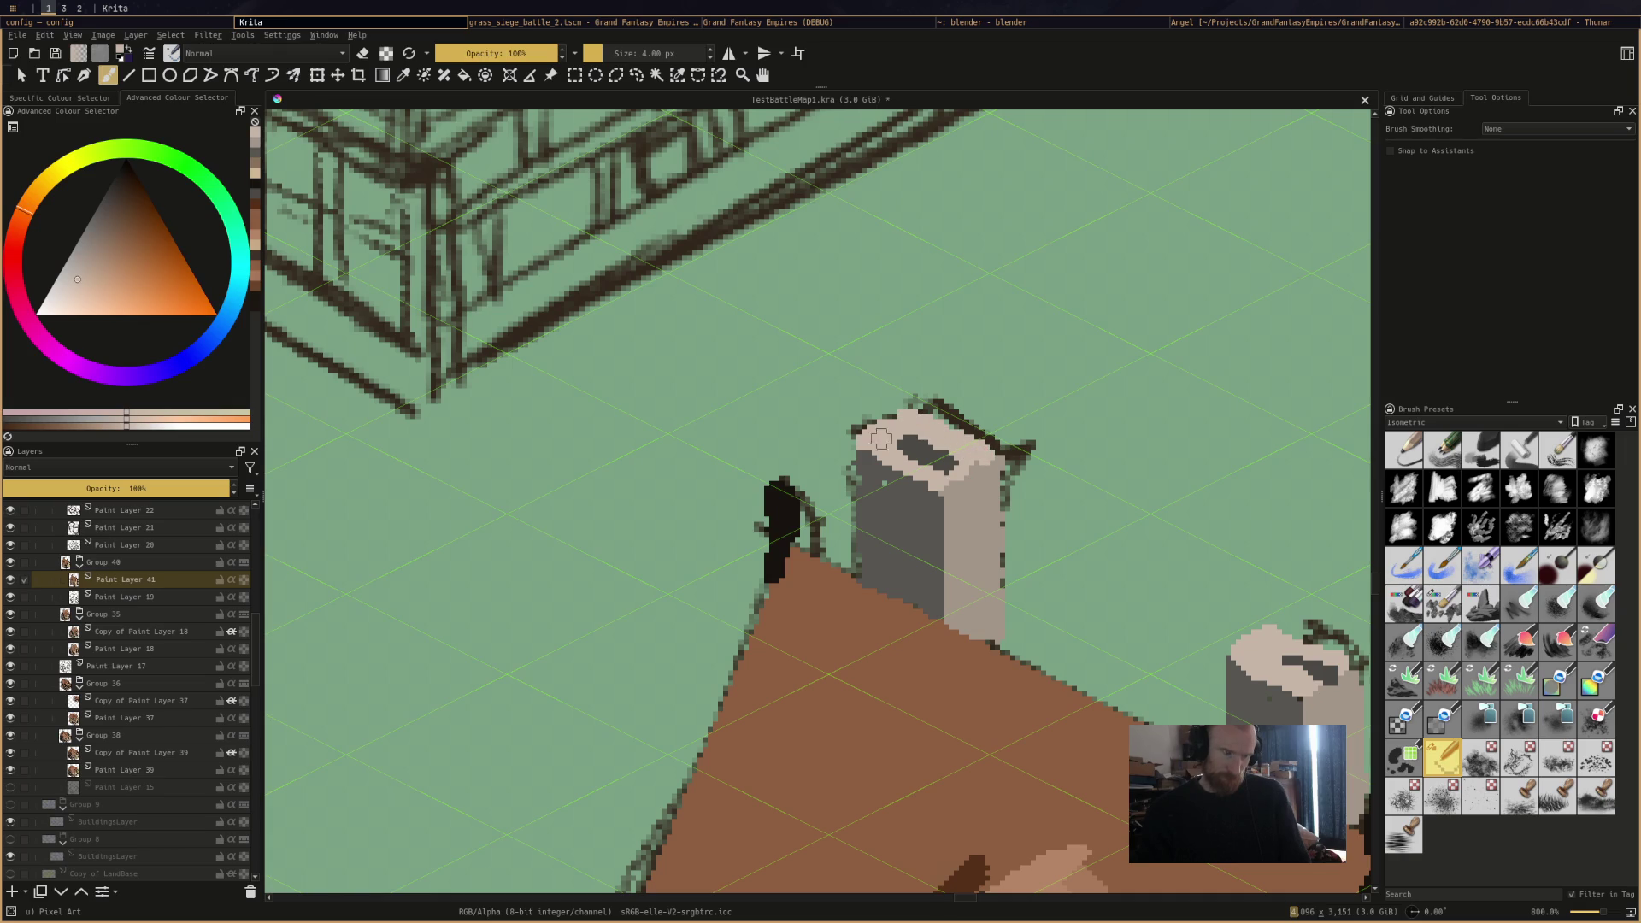
left_click(861, 491, "ctrl")
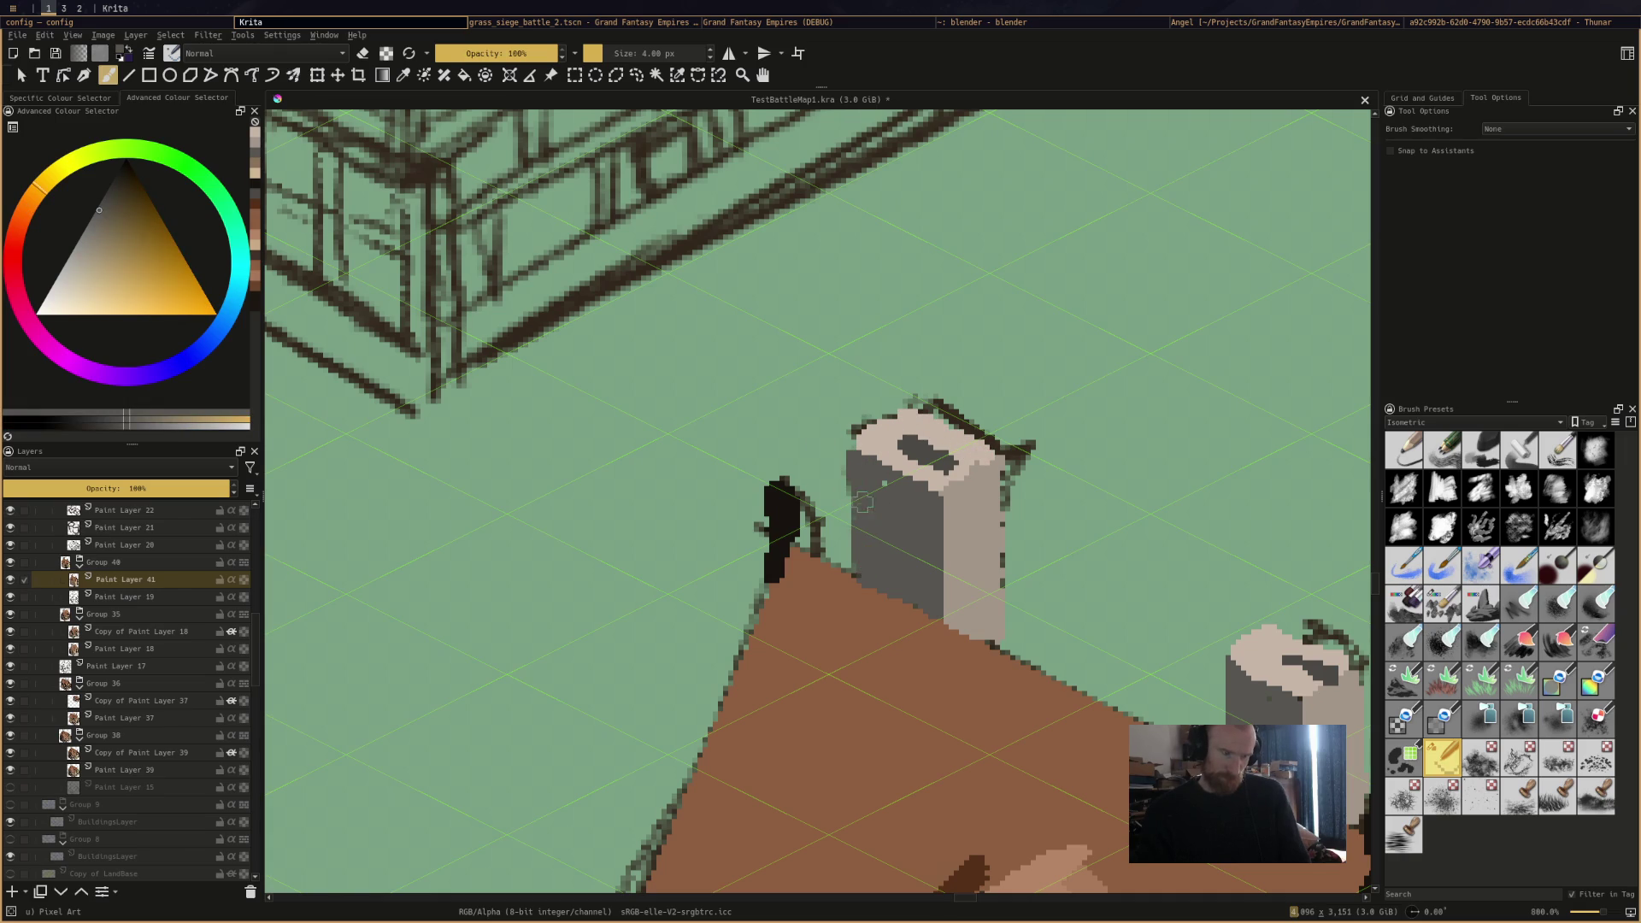
left_click(863, 568)
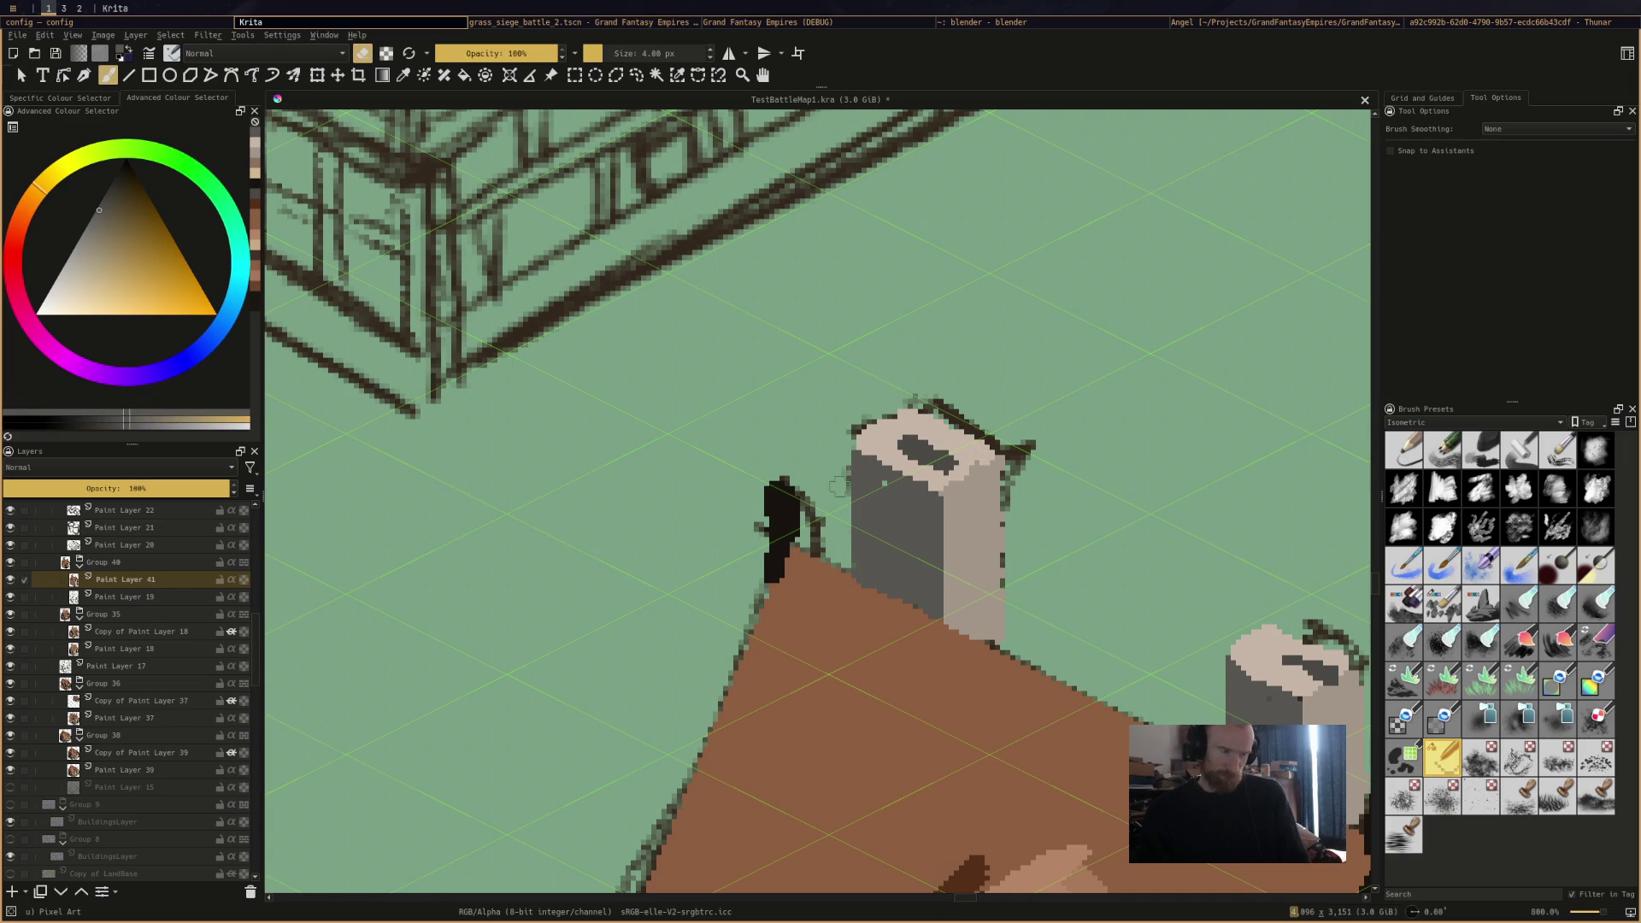
scroll(831, 453, "down", 5)
mouse_move(795, 732)
left_mouse_down()
mouse_move(718, 599)
mouse_move(1009, 530)
left_mouse_up()
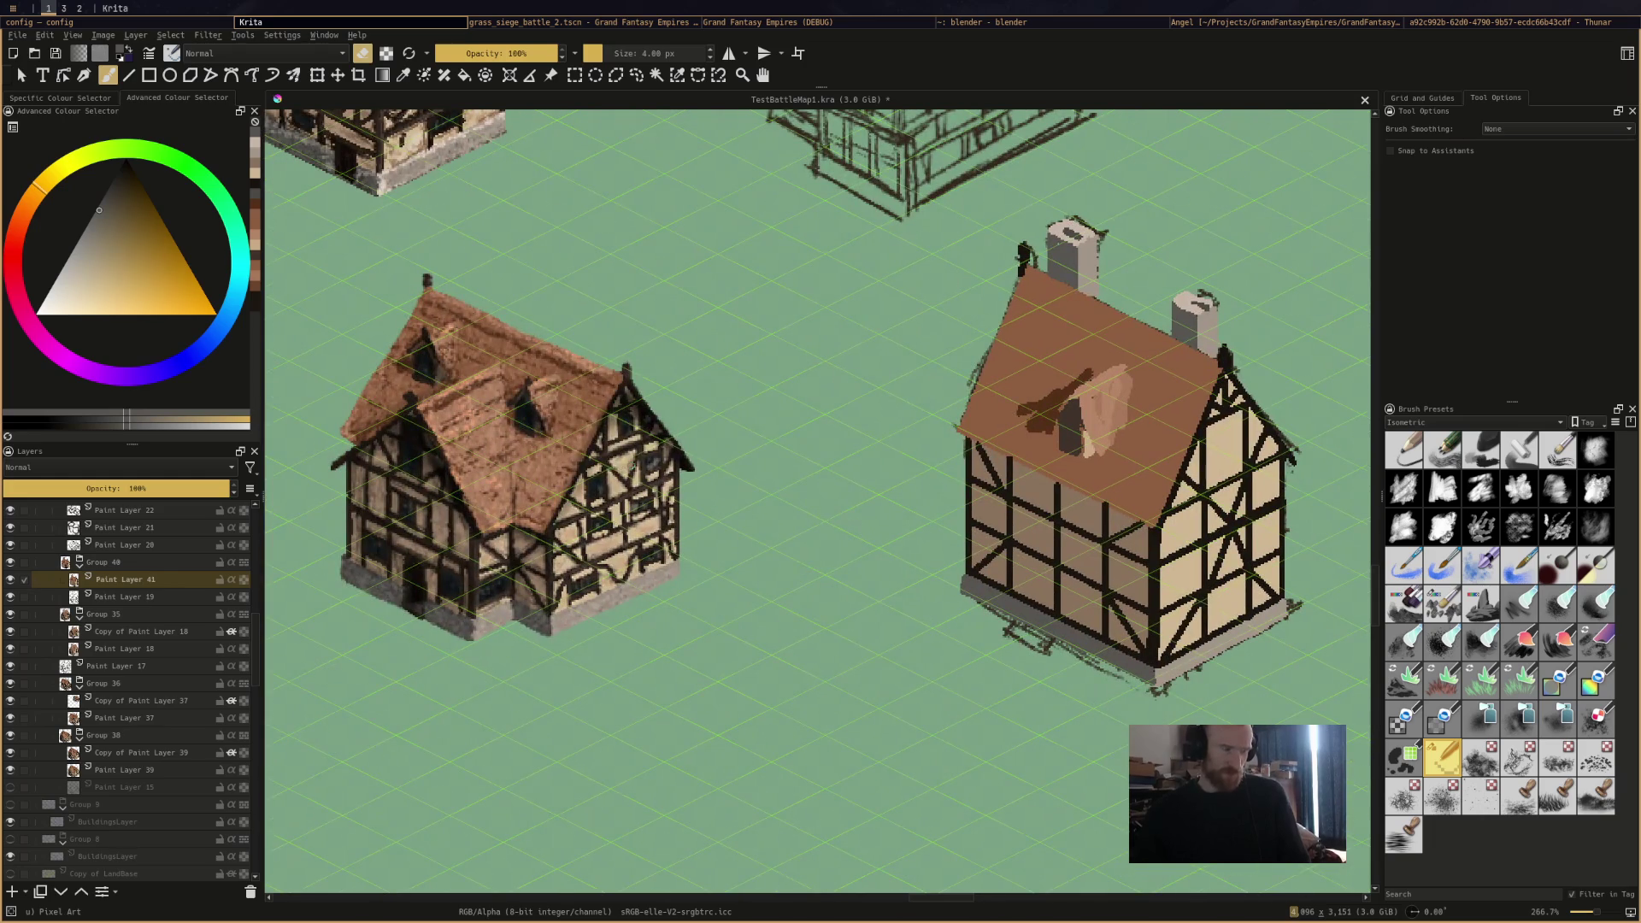
left_click(609, 466, "ctrl")
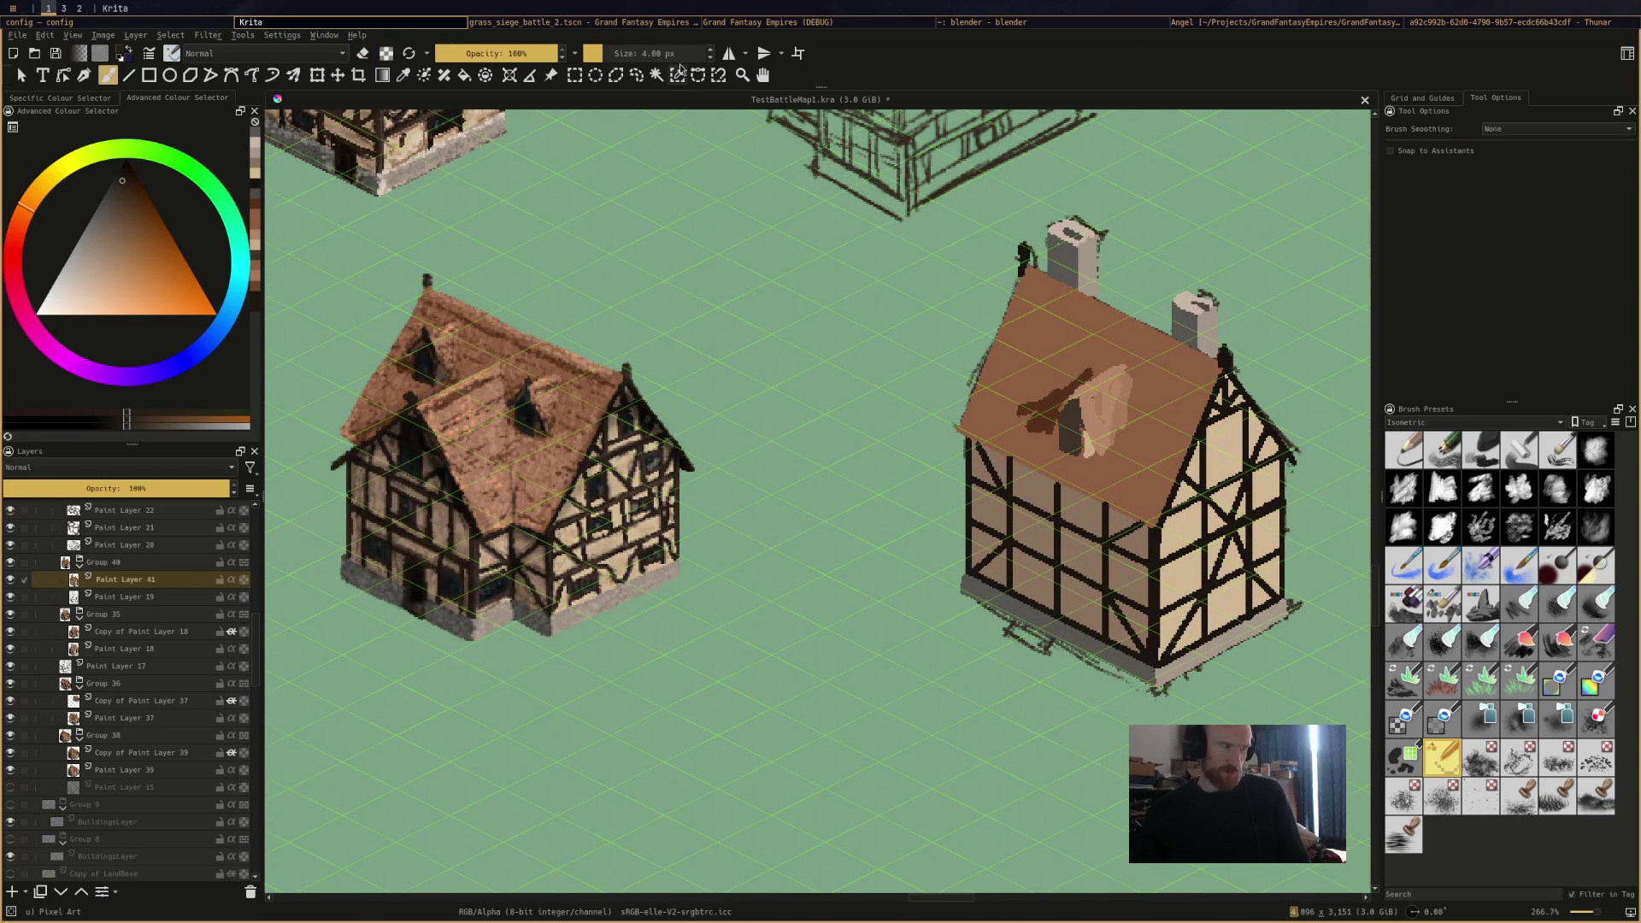
left_click(599, 53)
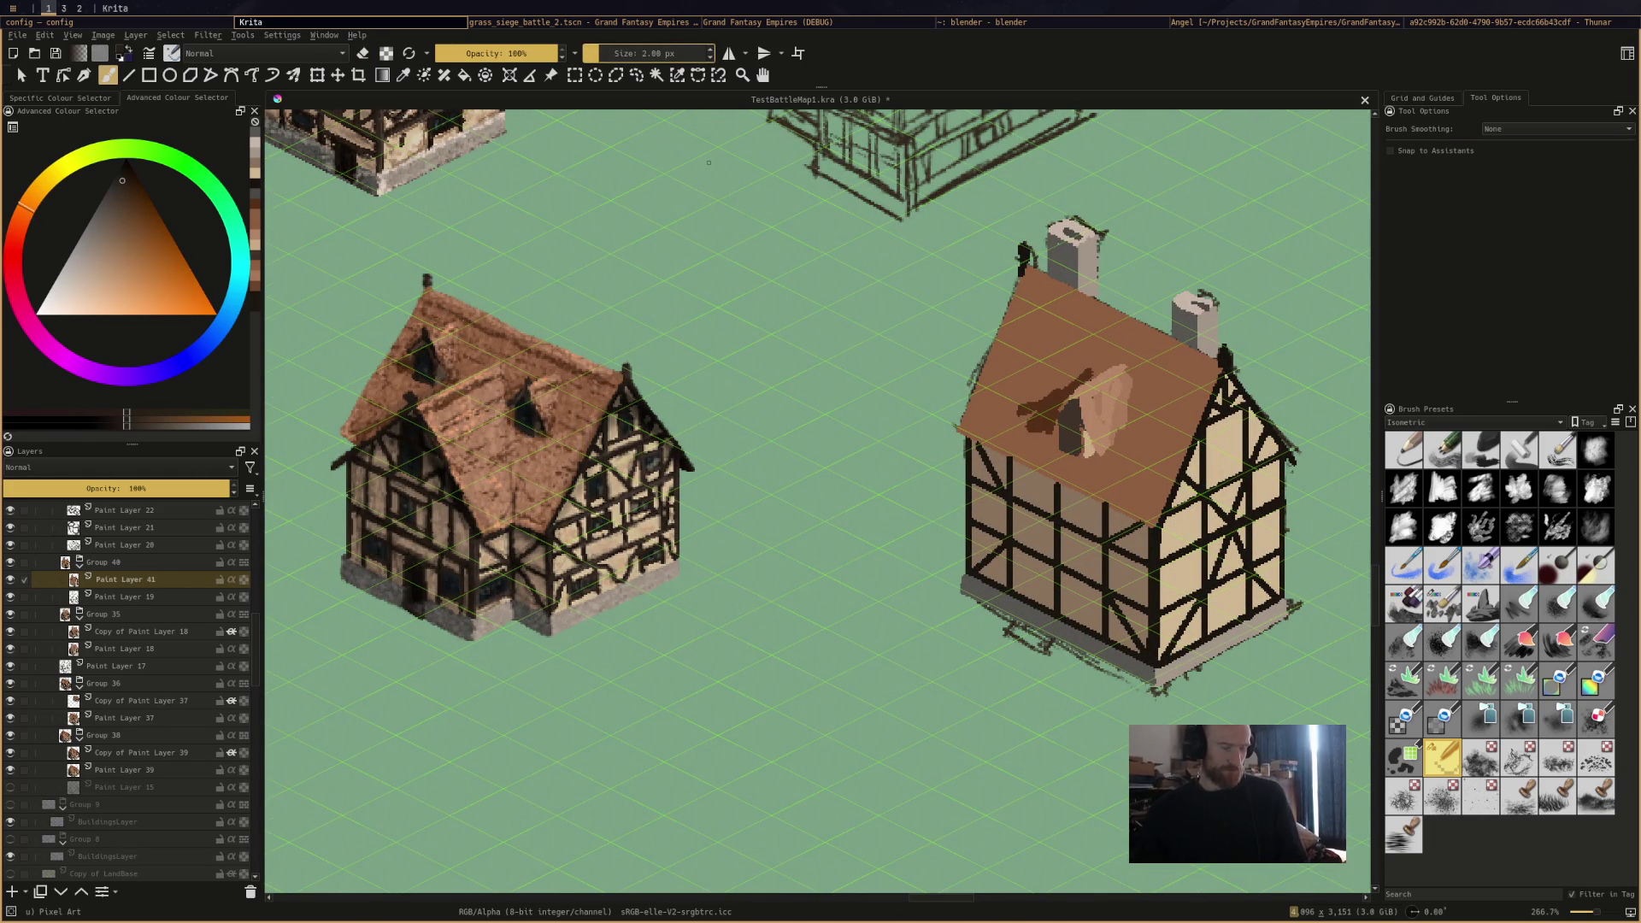
Start the '2025 house mix | party starter' video on YouTube and return to Krita.
key("super+3")
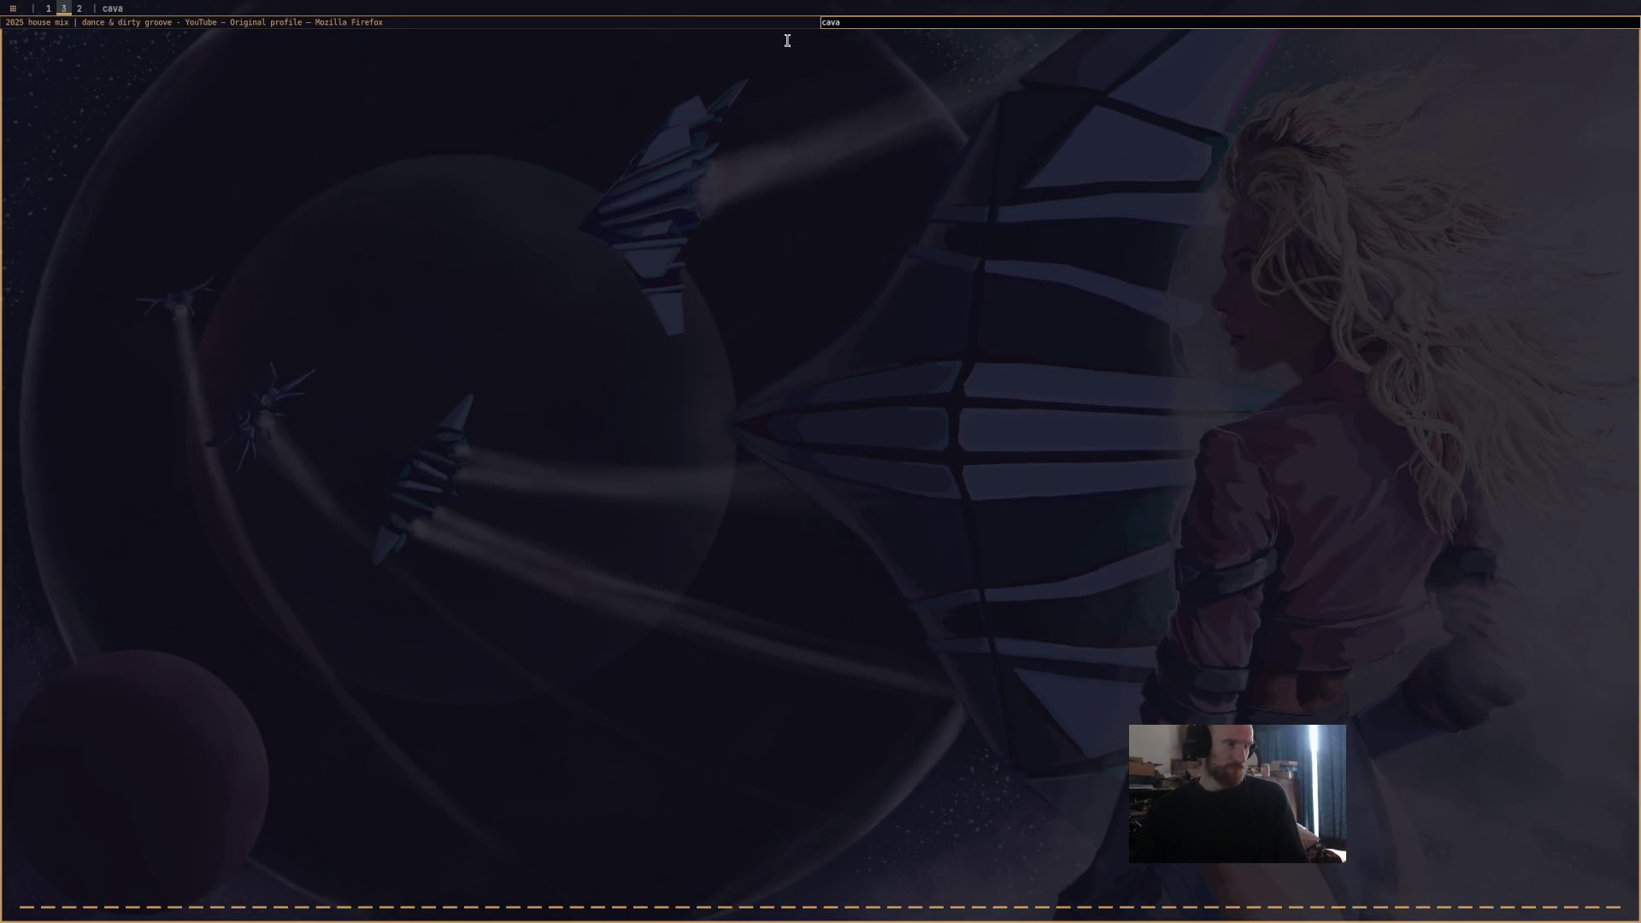
key("super+Left")
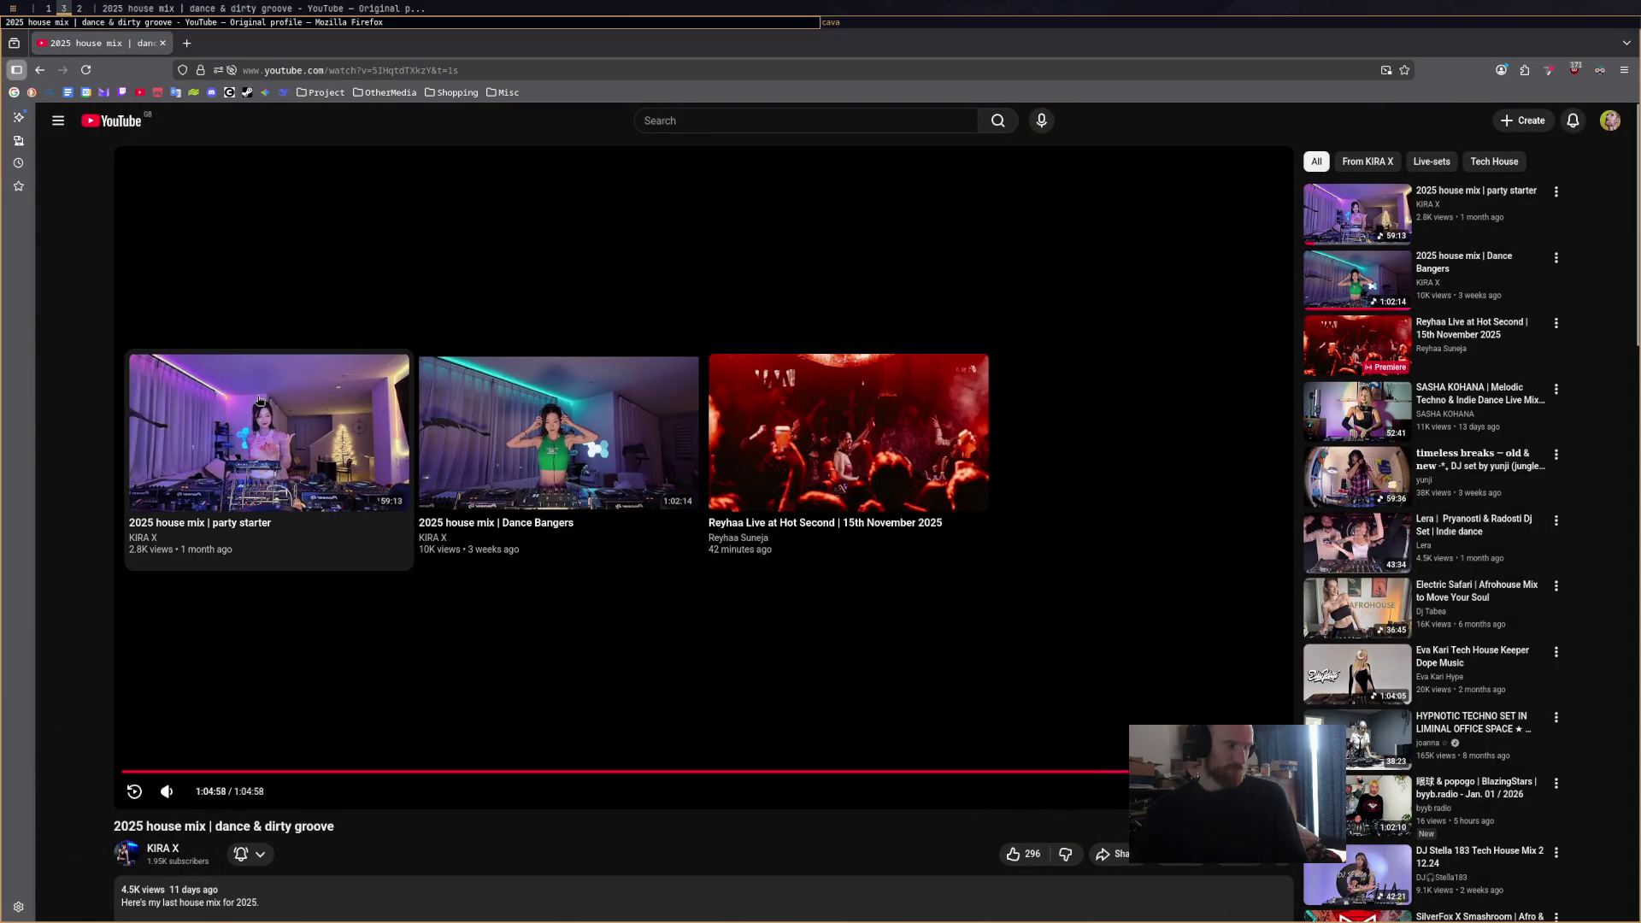
left_click(265, 410)
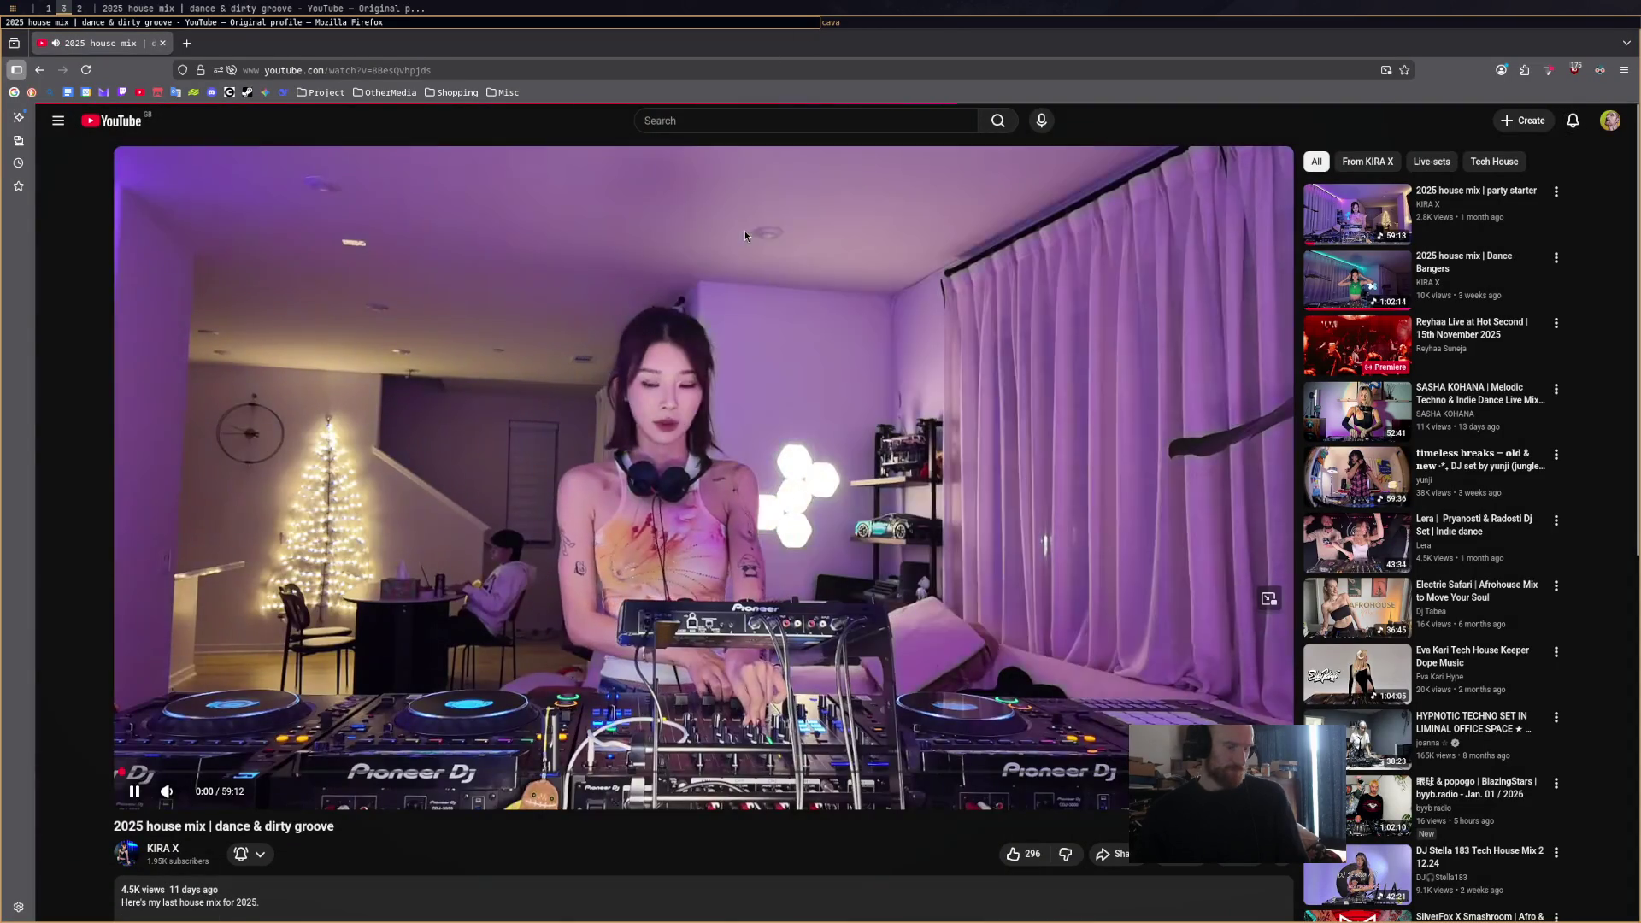
key("super+1")
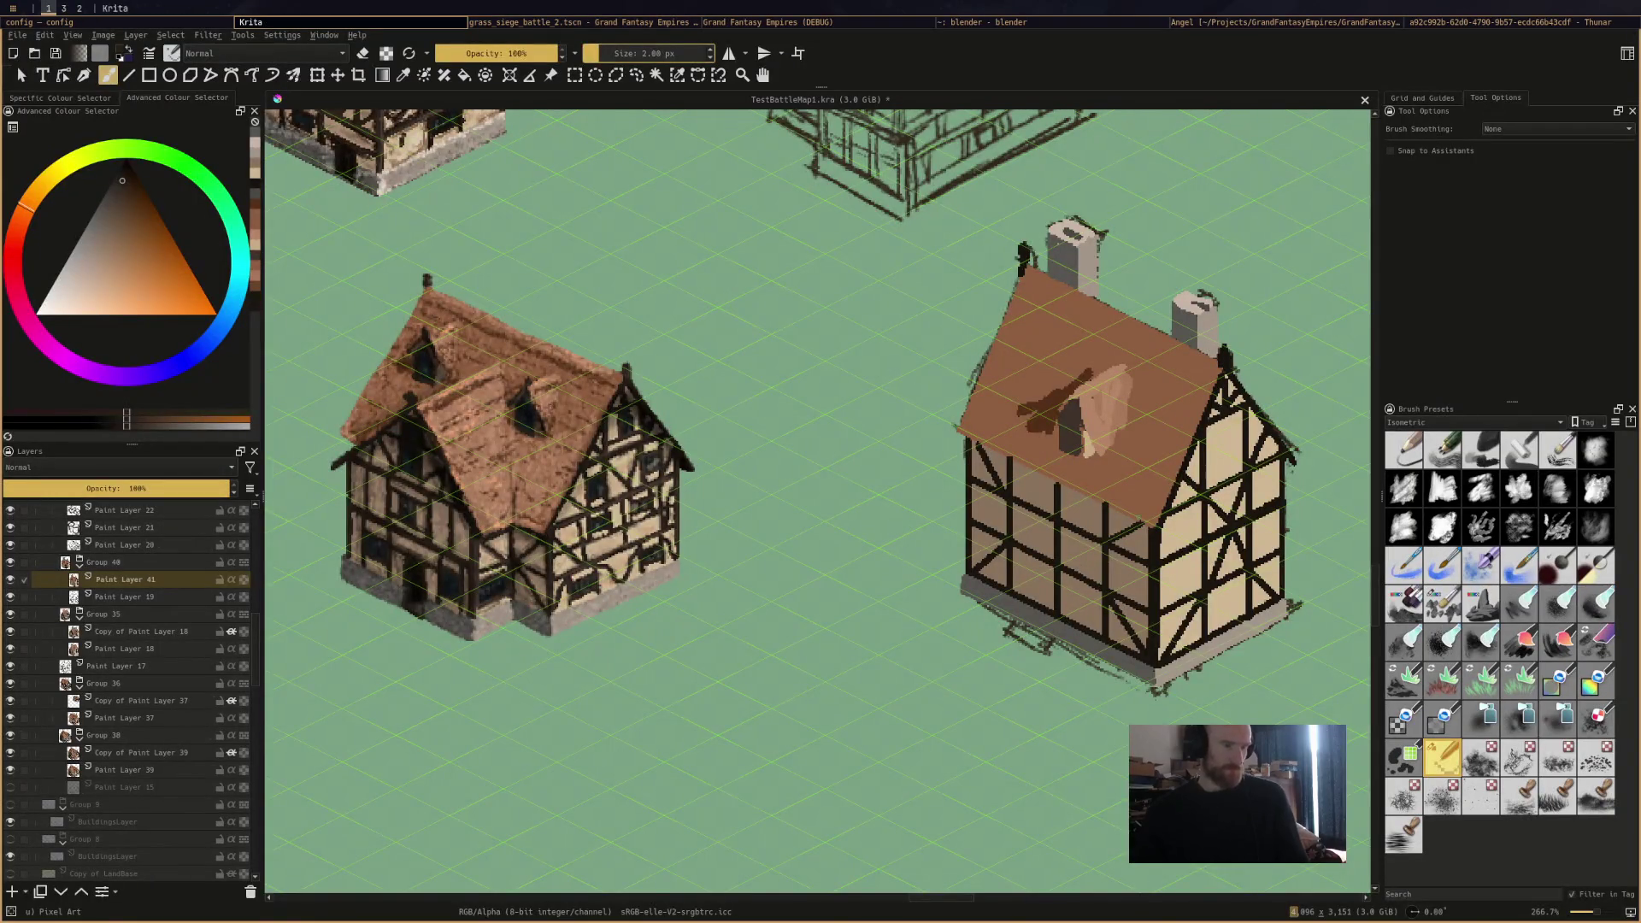
Sample the dark beam colour and paint the window's left frame, undoing stray strokes and saving TestBattleMap1.kra.
scroll(925, 418, "up", 5)
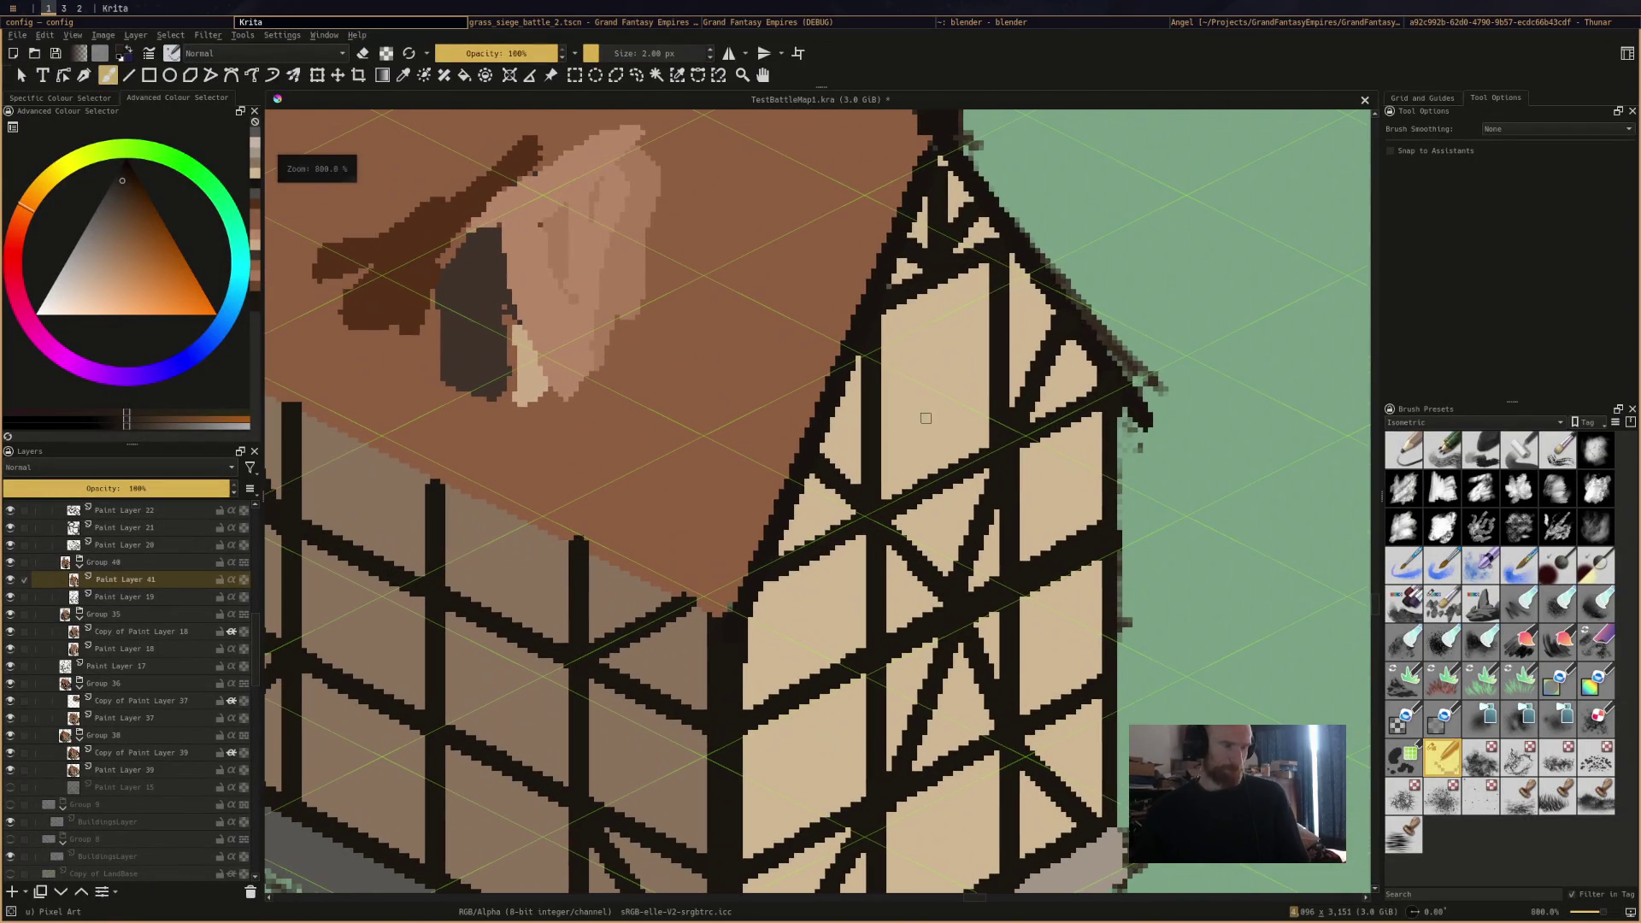
left_click(913, 239, "ctrl")
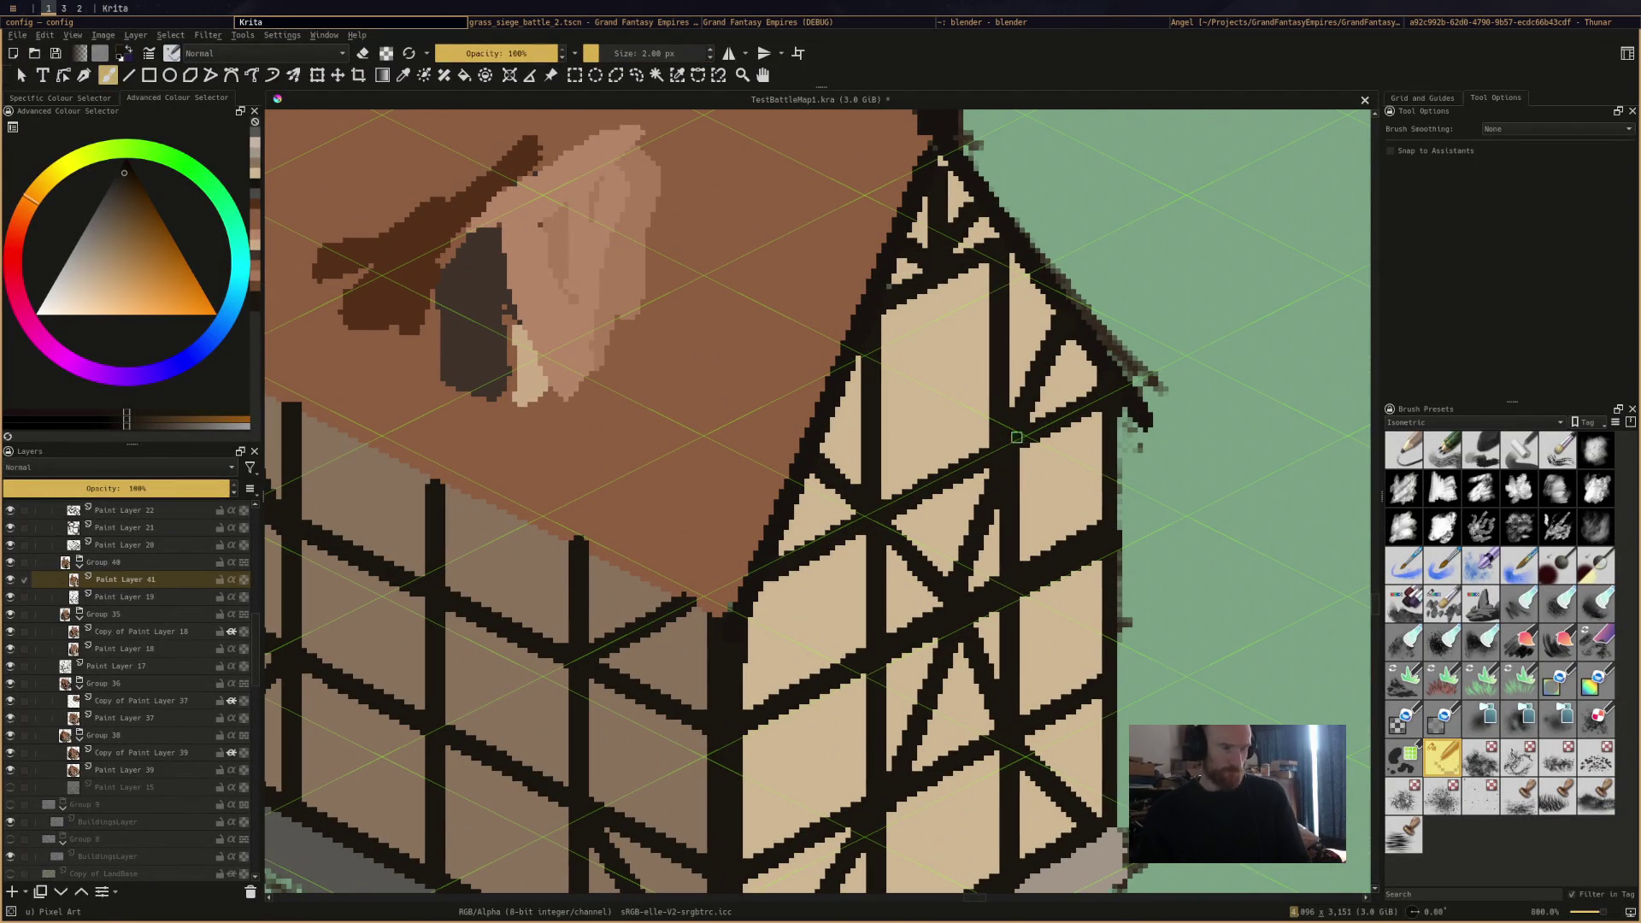
mouse_move(874, 372)
left_mouse_down()
mouse_move(996, 329)
mouse_move(860, 384)
mouse_move(977, 327)
mouse_move(958, 305)
mouse_move(970, 391)
left_mouse_up()
key("ctrl+z")
key("ctrl+z")
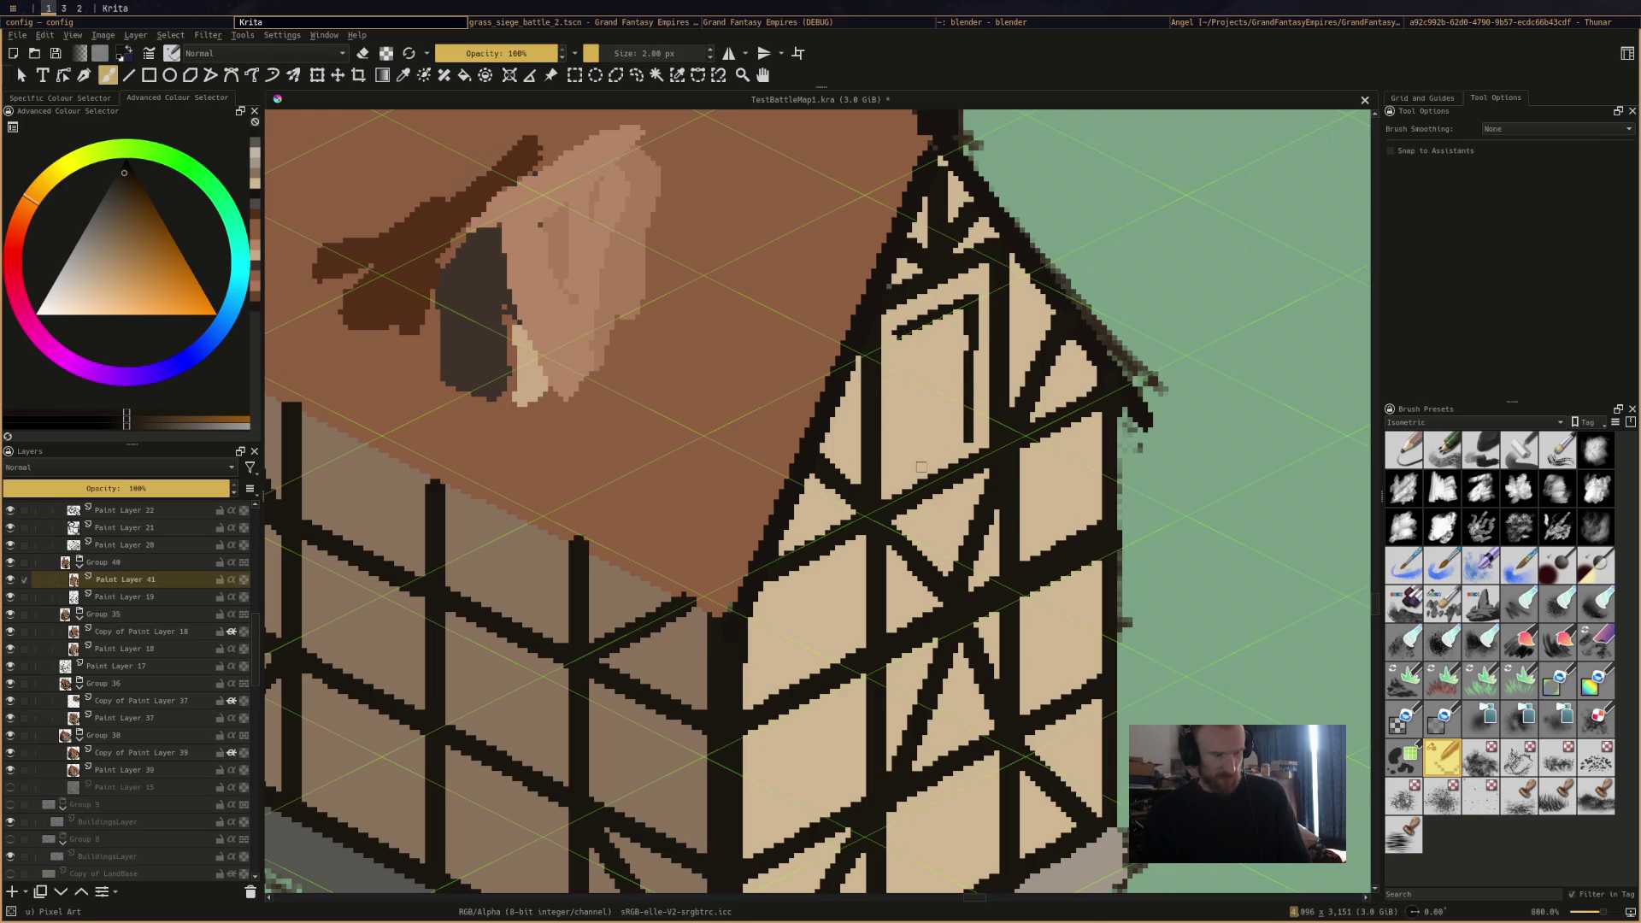
left_click_drag(904, 473, 951, 445)
left_click_drag(899, 329, 902, 472)
left_click_drag(1018, 611, 1039, 609)
key("ctrl+s")
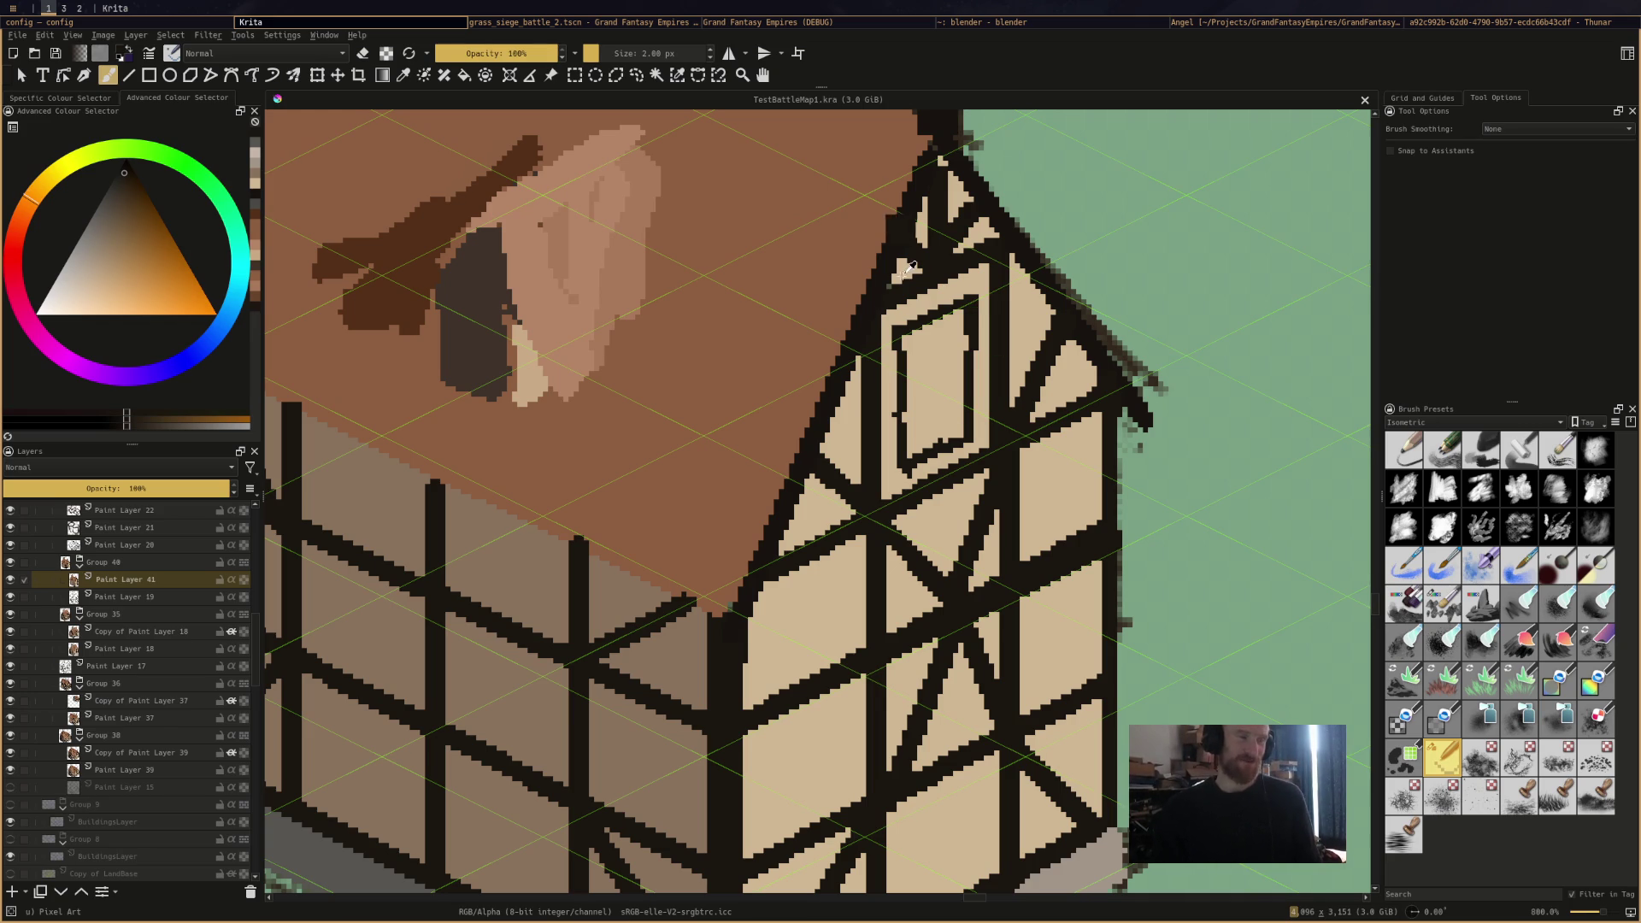
left_click_drag(923, 282, 980, 302)
key("ctrl+z")
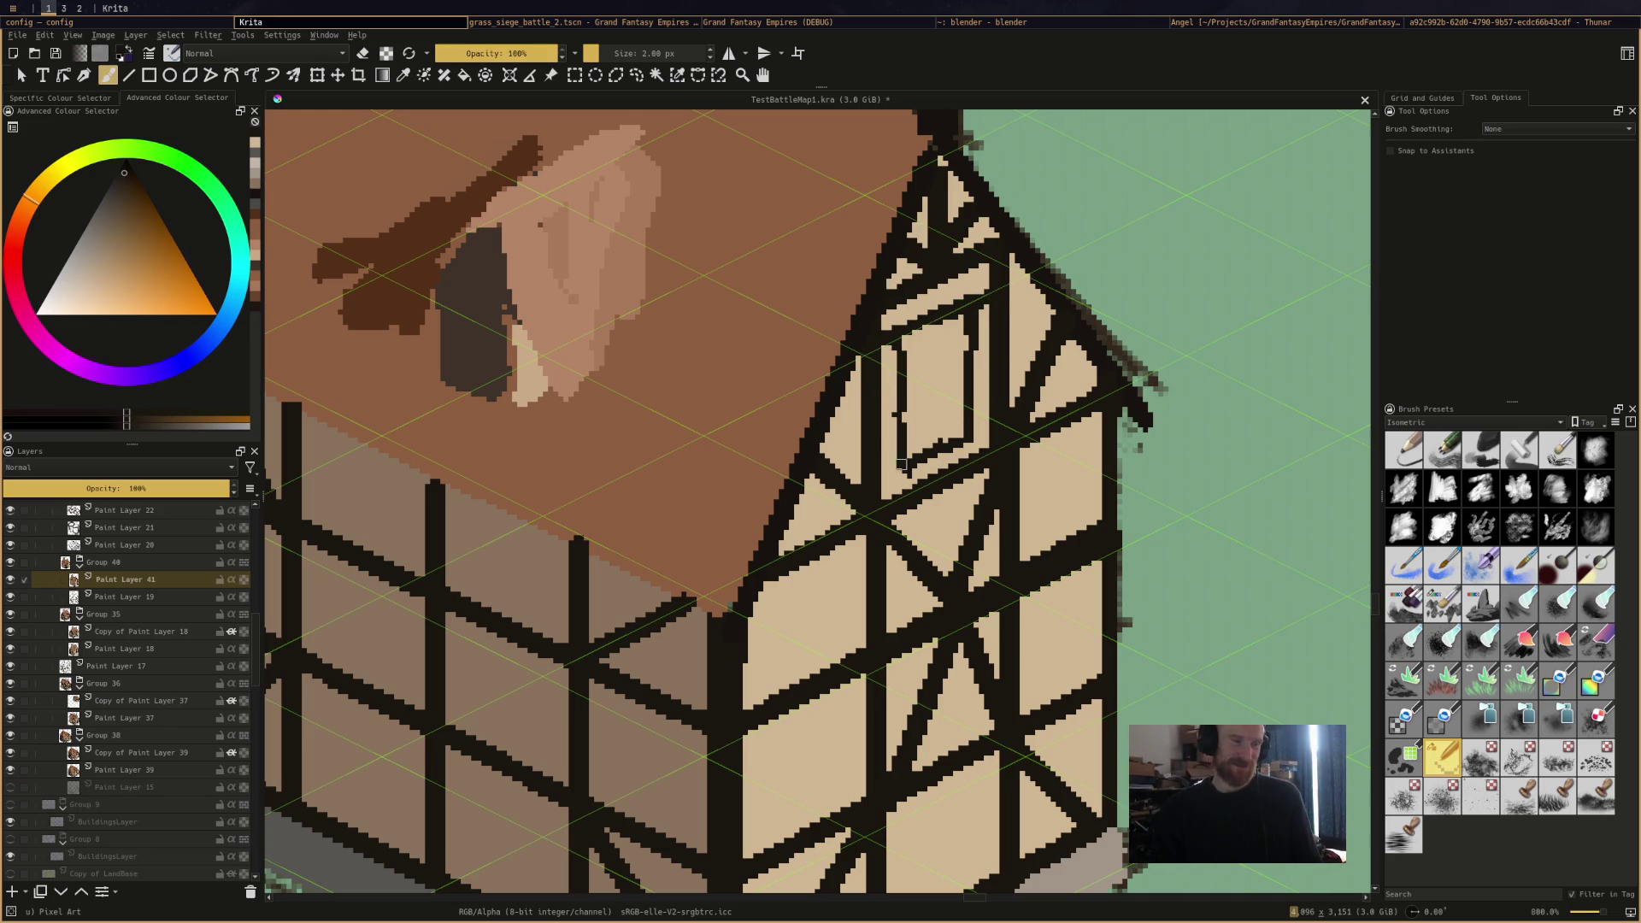
Draw the window's dark bottom sill and save TestBattleMap1.kra.
left_click_drag(876, 480, 986, 437)
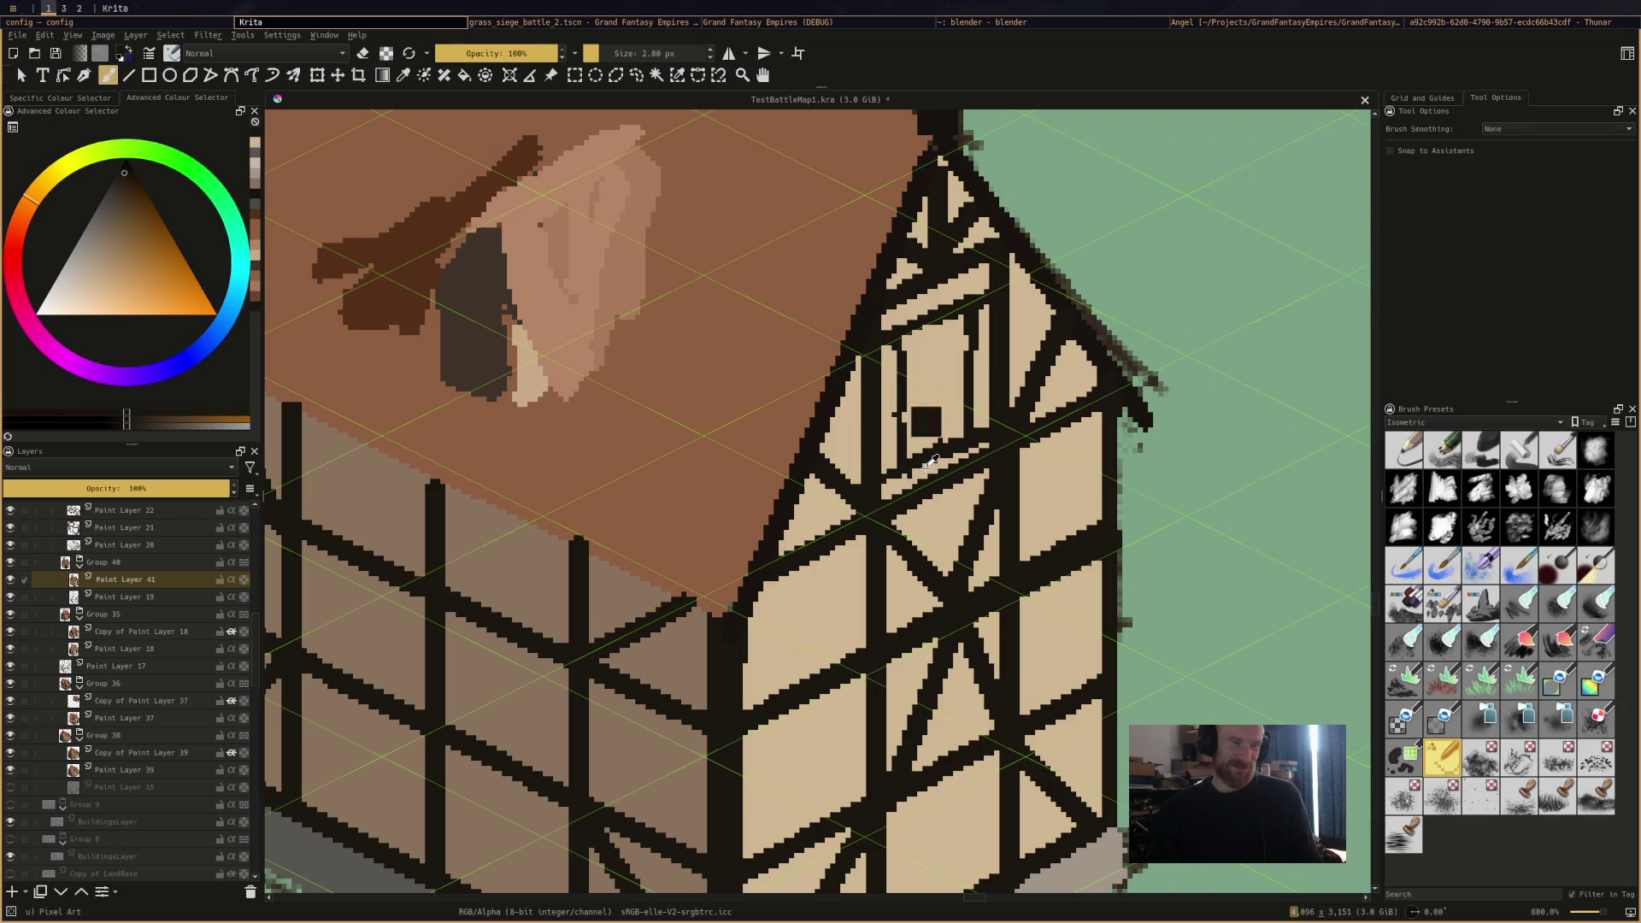
left_click(912, 436, "ctrl")
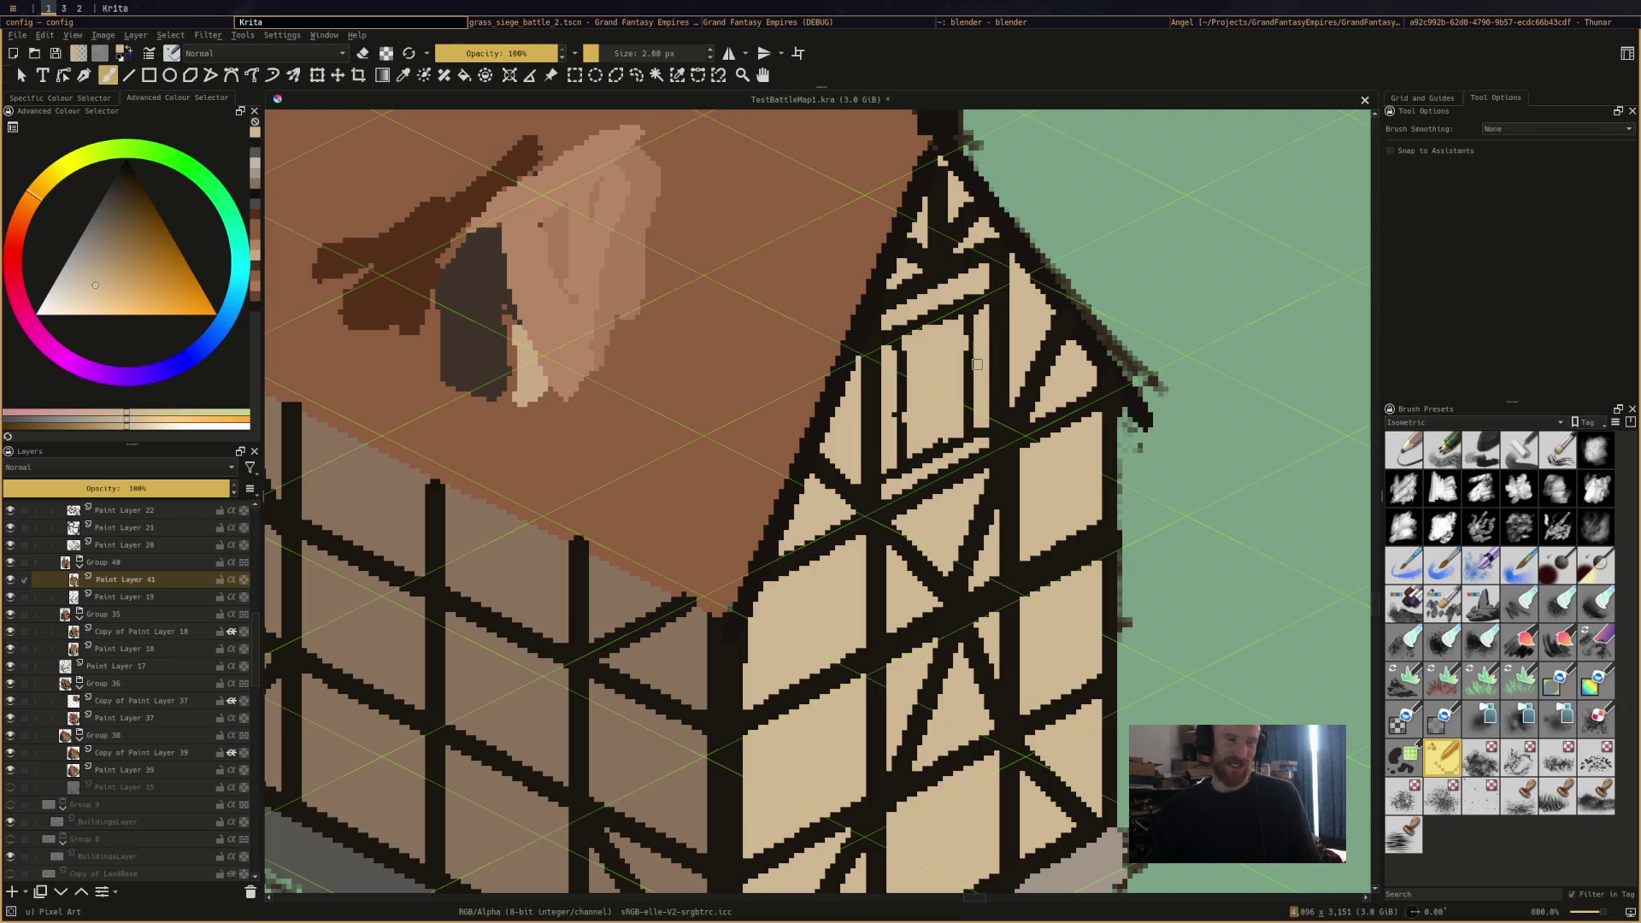
left_click(975, 319, "ctrl")
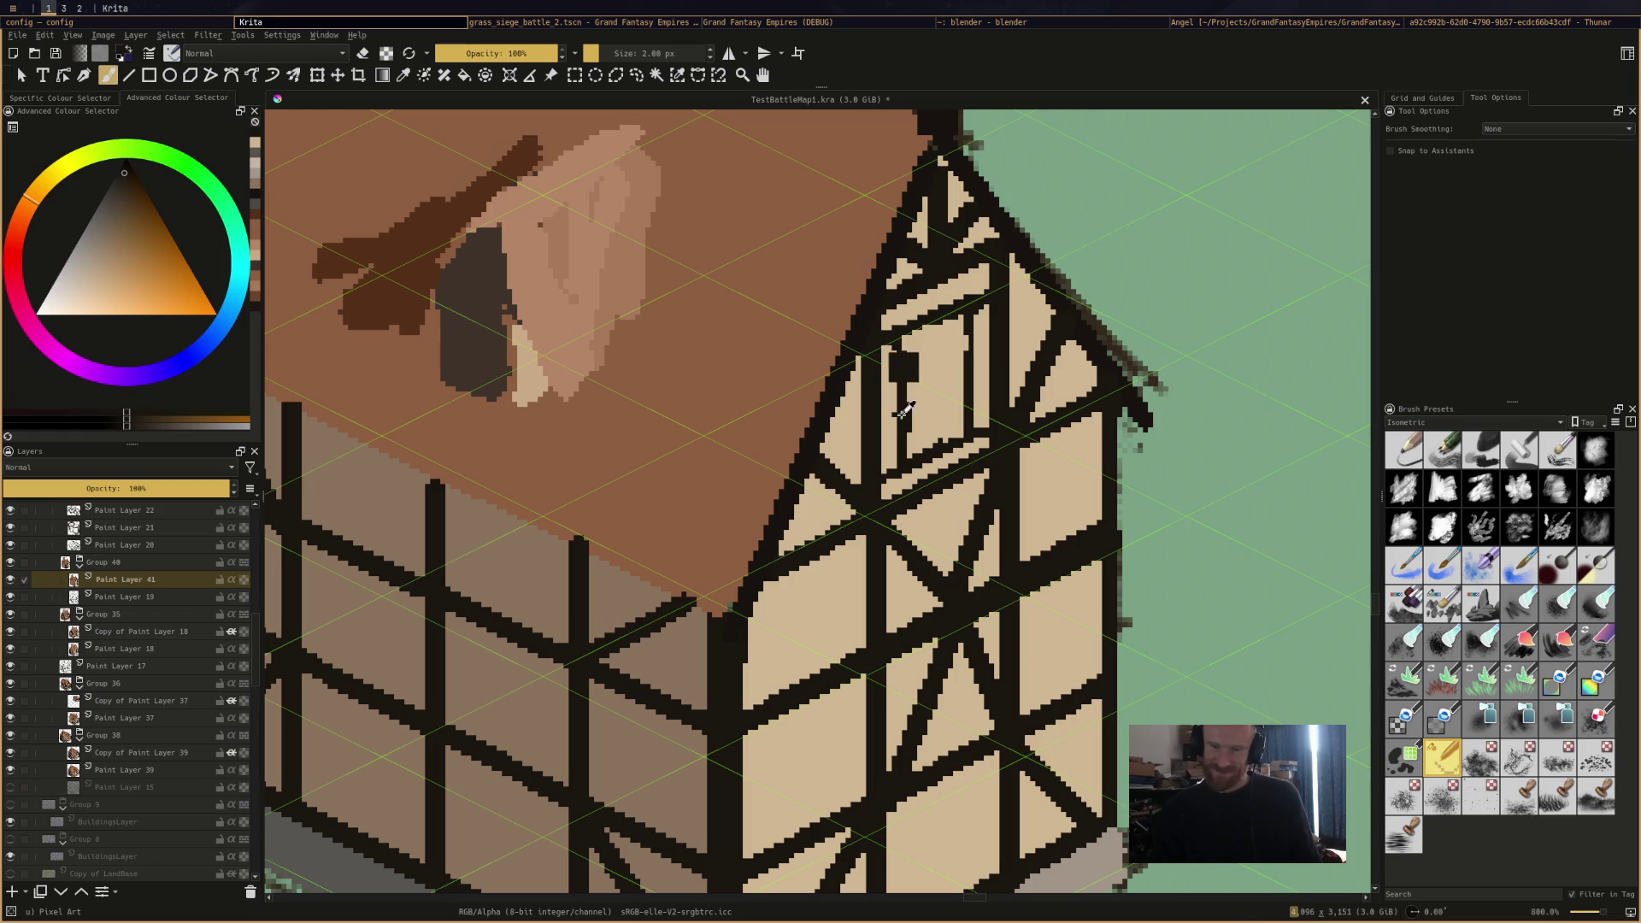
key("ctrl+s")
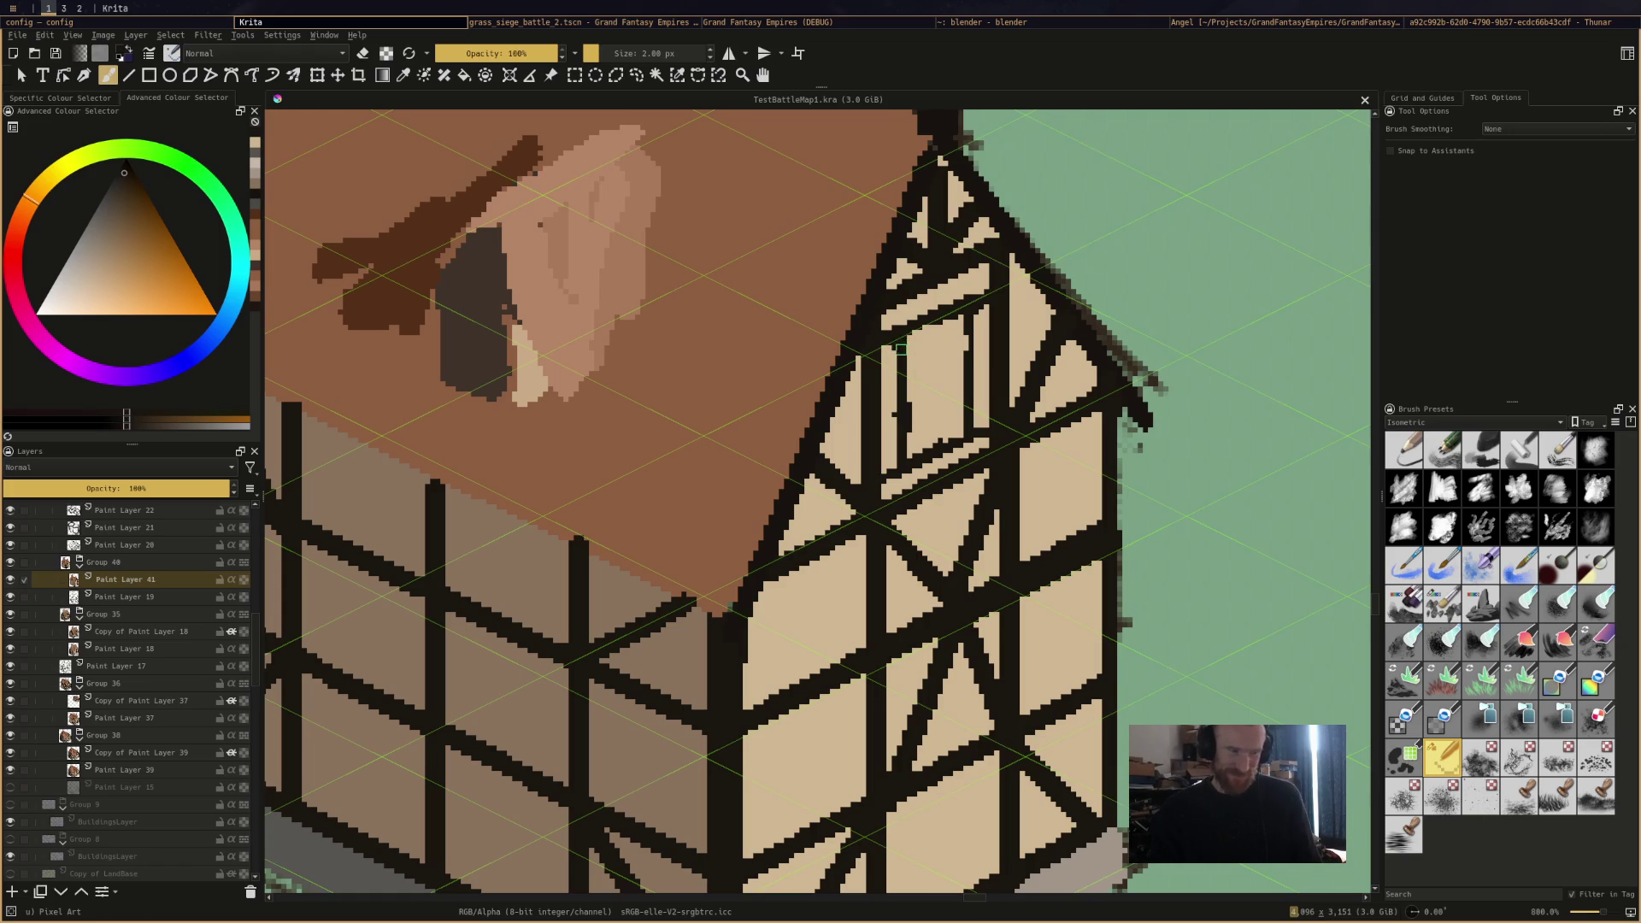
Darken the window's top beam and paint over part of a timber beam in beige.
mouse_move(901, 348)
left_mouse_down()
mouse_move(966, 318)
mouse_move(950, 325)
left_mouse_up()
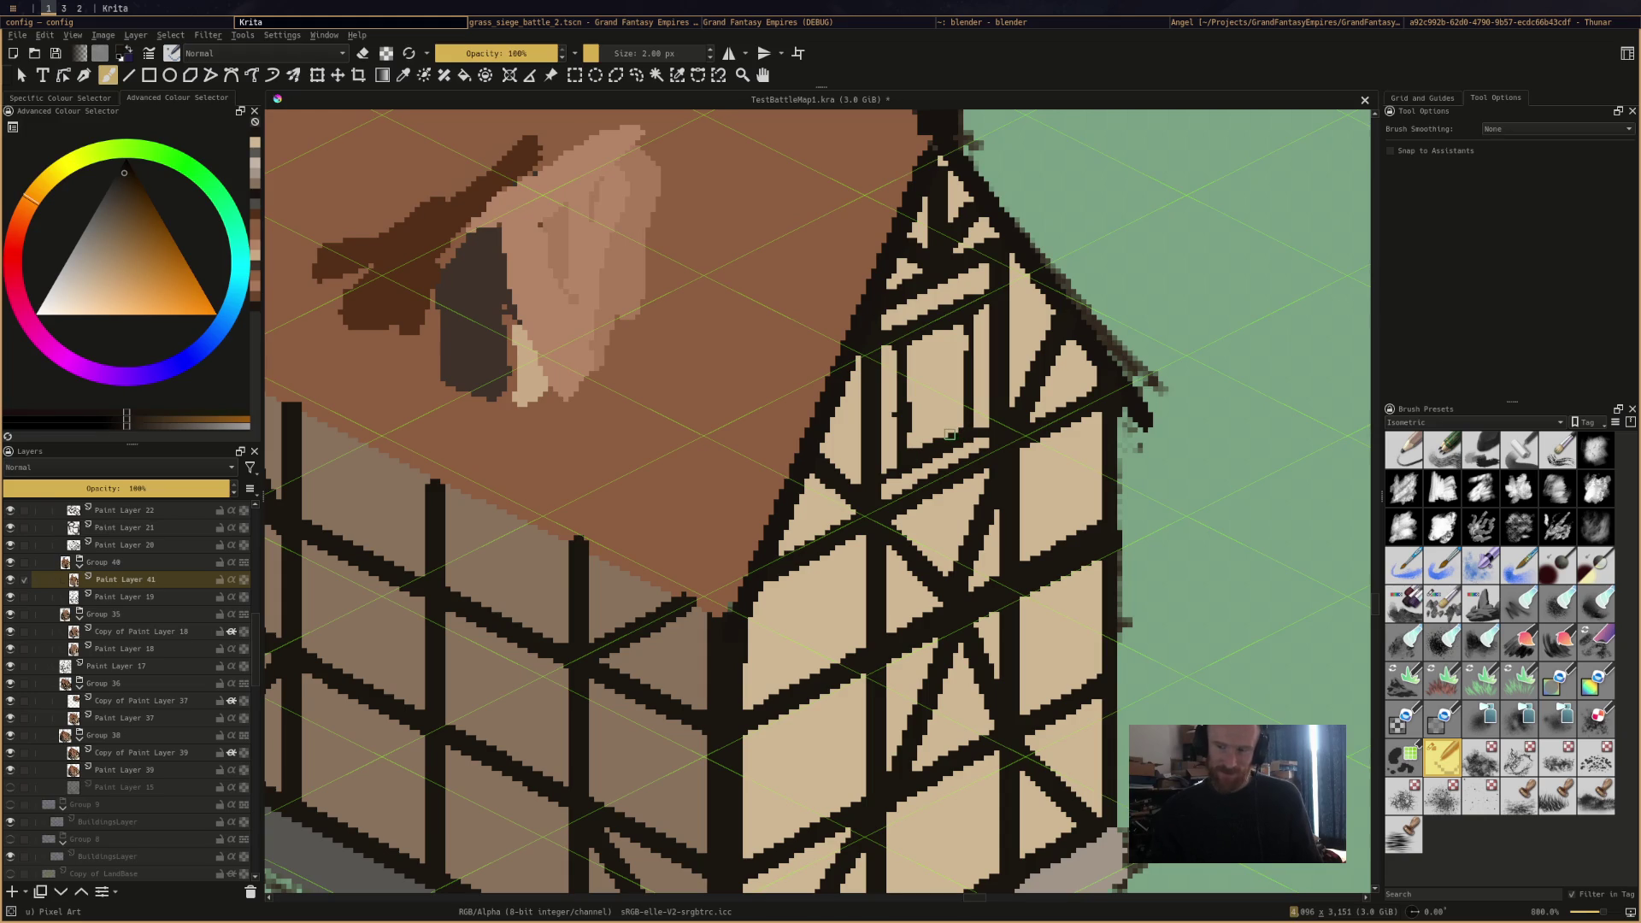
left_click(910, 380, "ctrl")
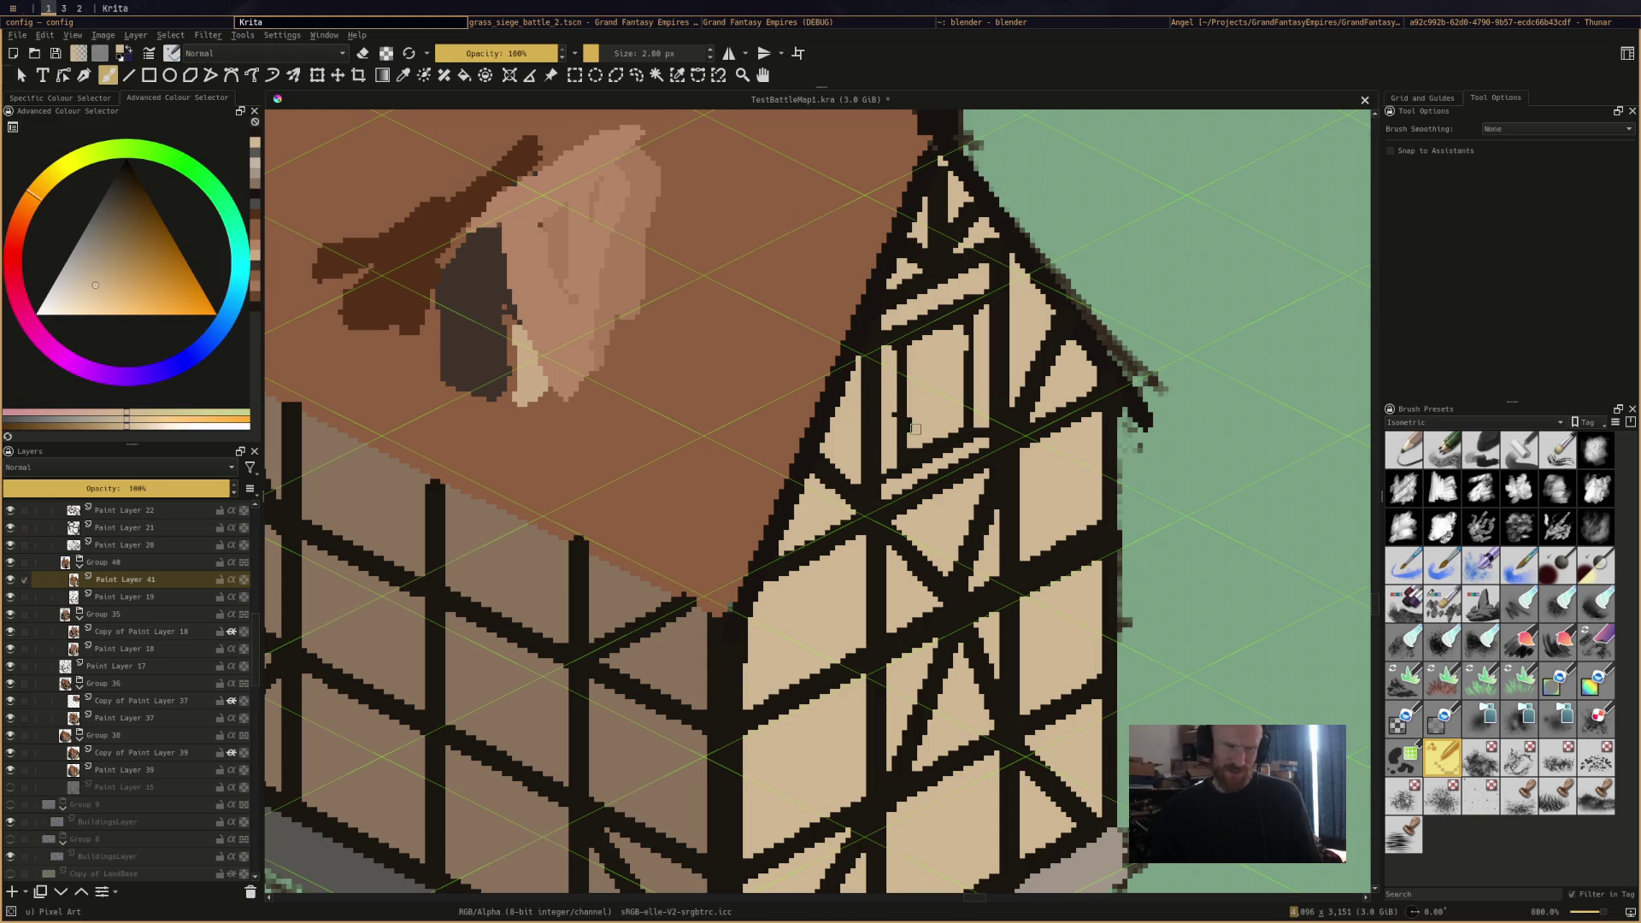
left_click(975, 320, "ctrl")
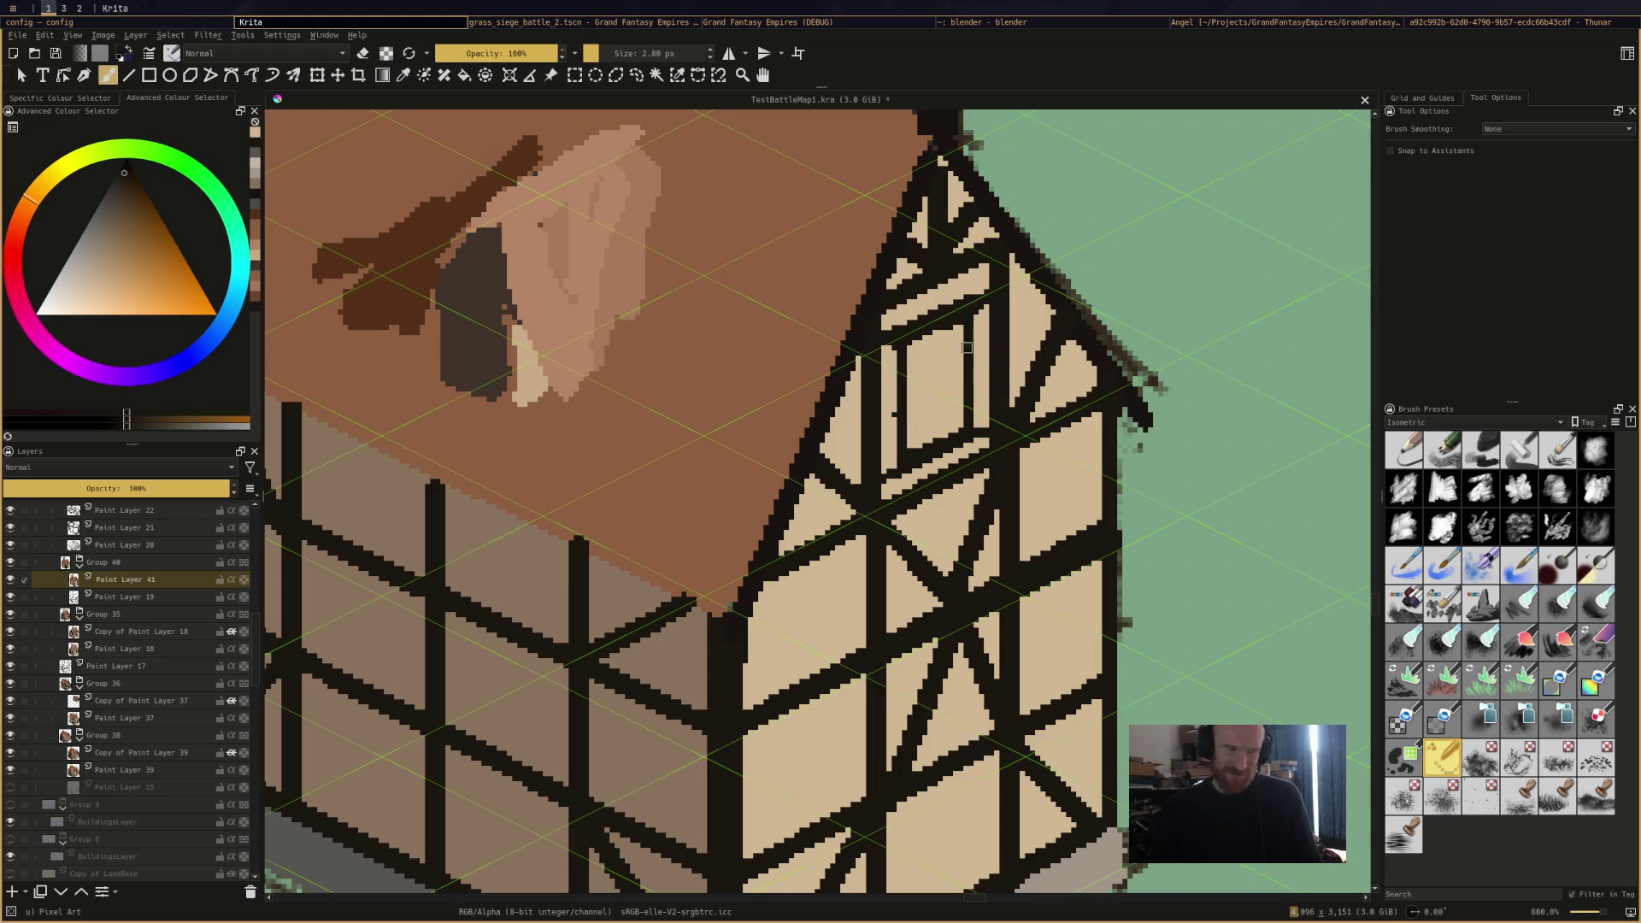
left_click(889, 413, "ctrl")
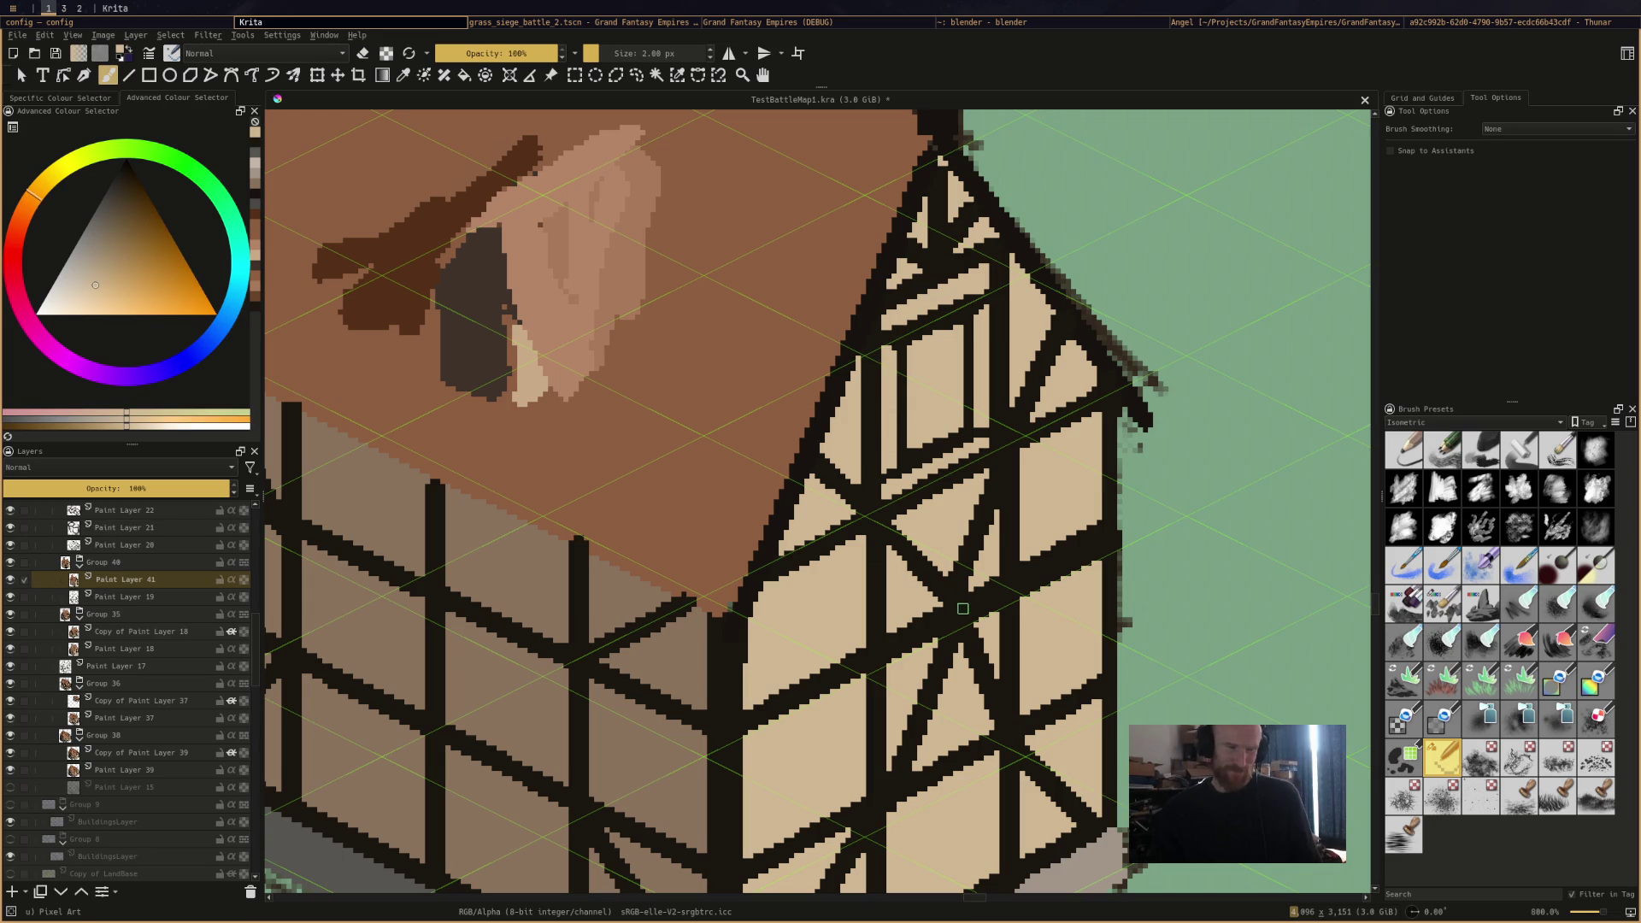
left_click_drag(947, 571, 973, 518)
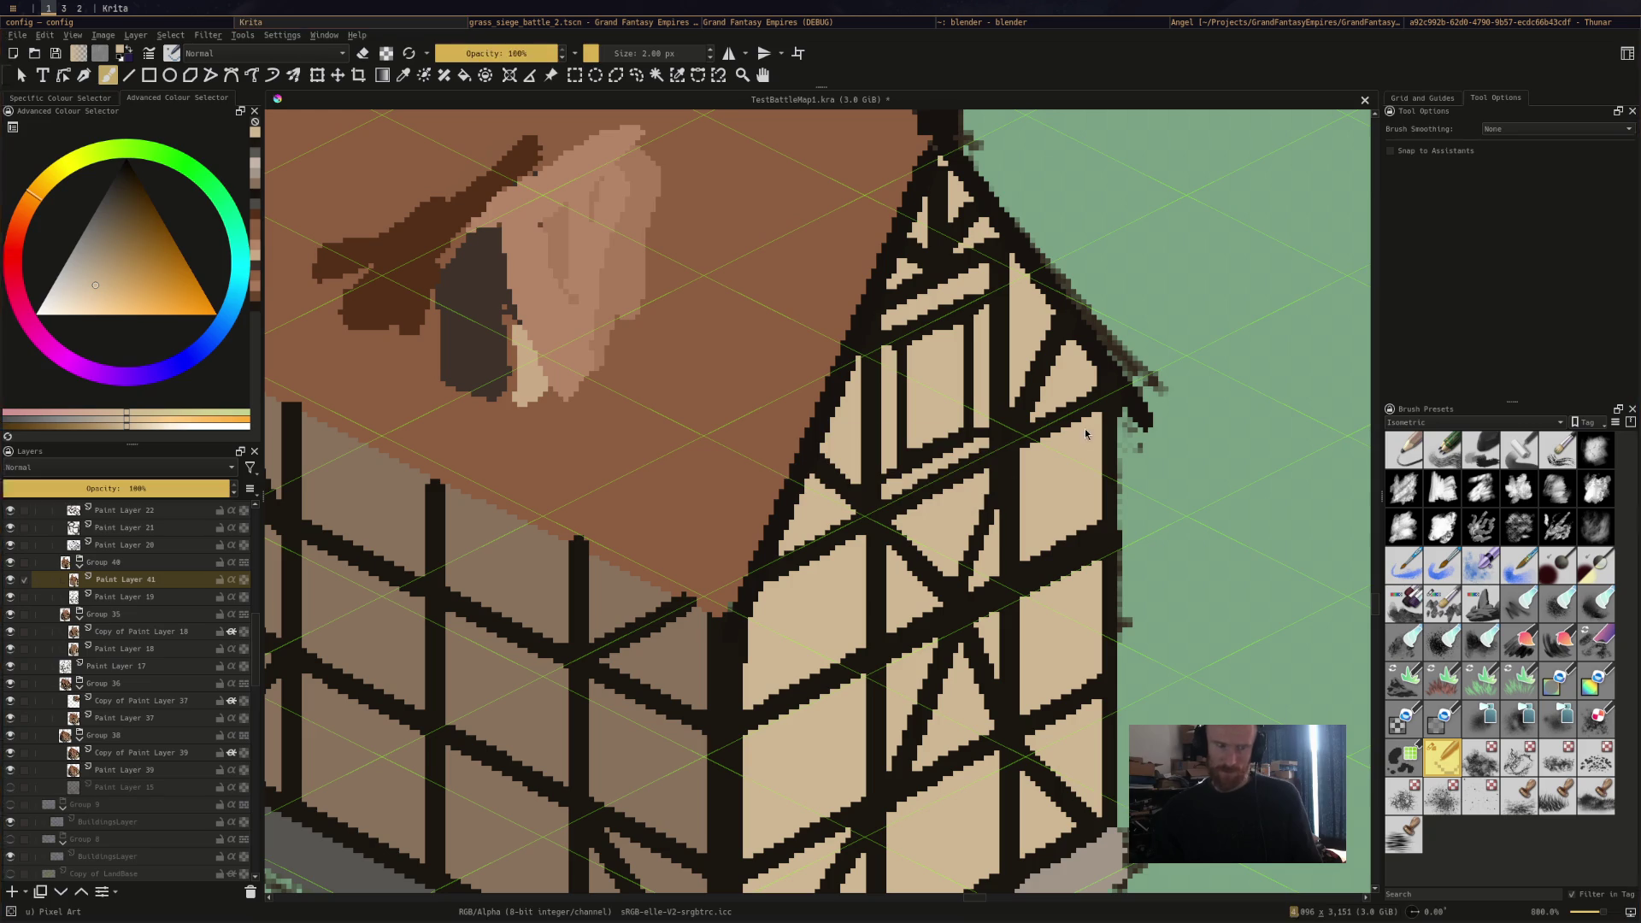
key("ctrl+s")
scroll(1081, 581, "down", 1)
Dab black onto a timber-framing pixel, then switch workspaces to Discord's #share-anything channel.
left_click_drag(1095, 603, 1071, 434)
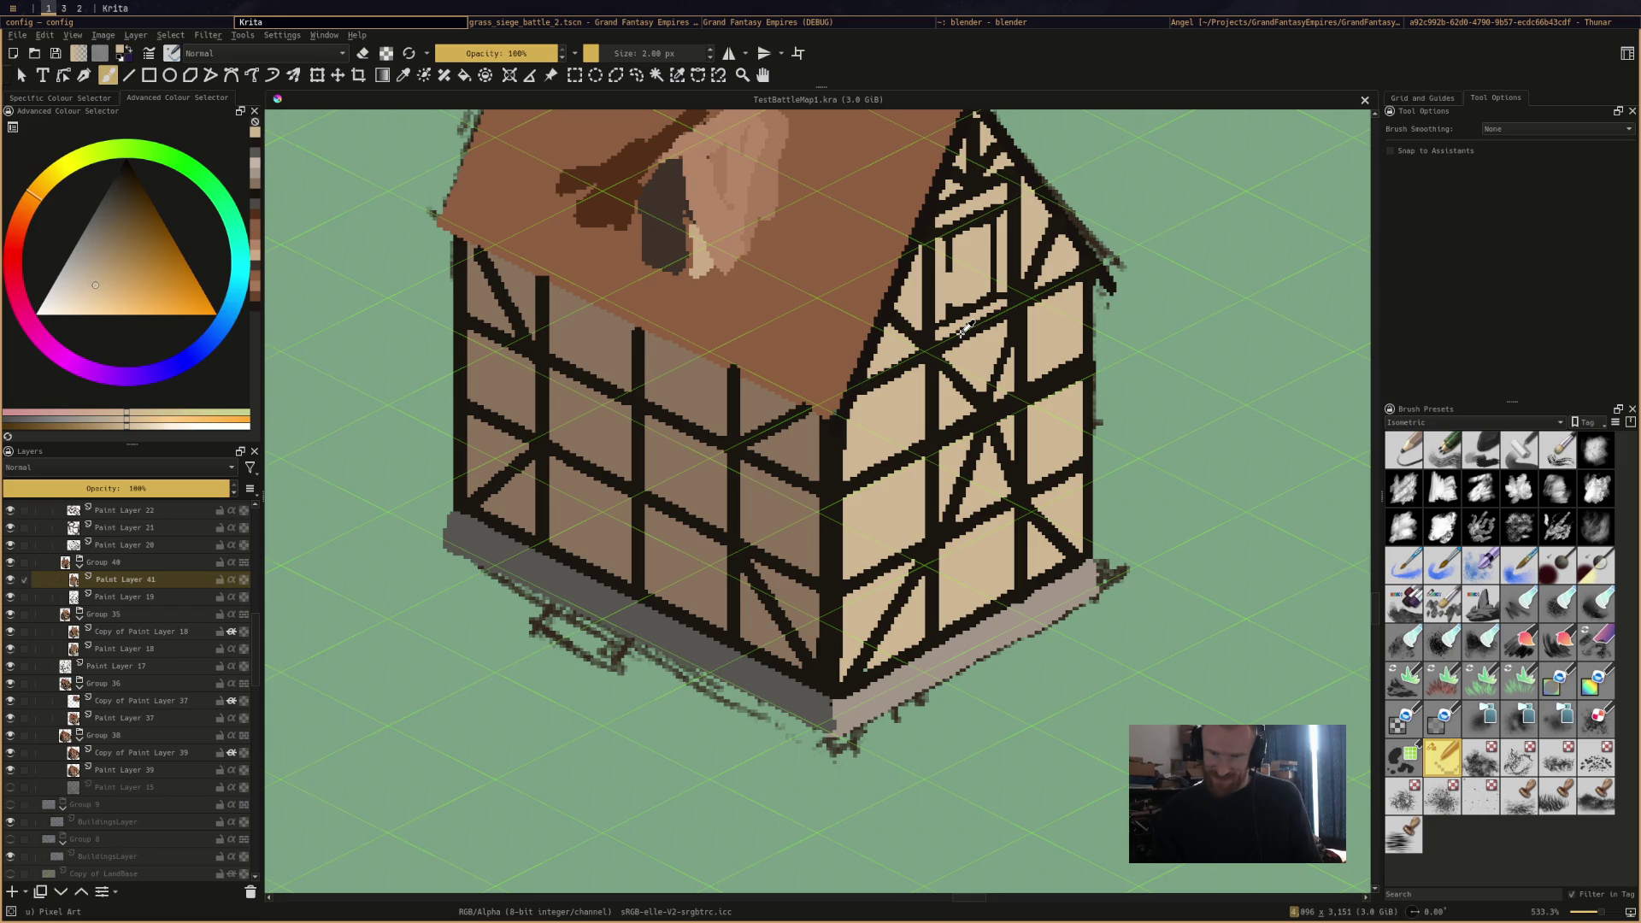
left_click(932, 366, "ctrl")
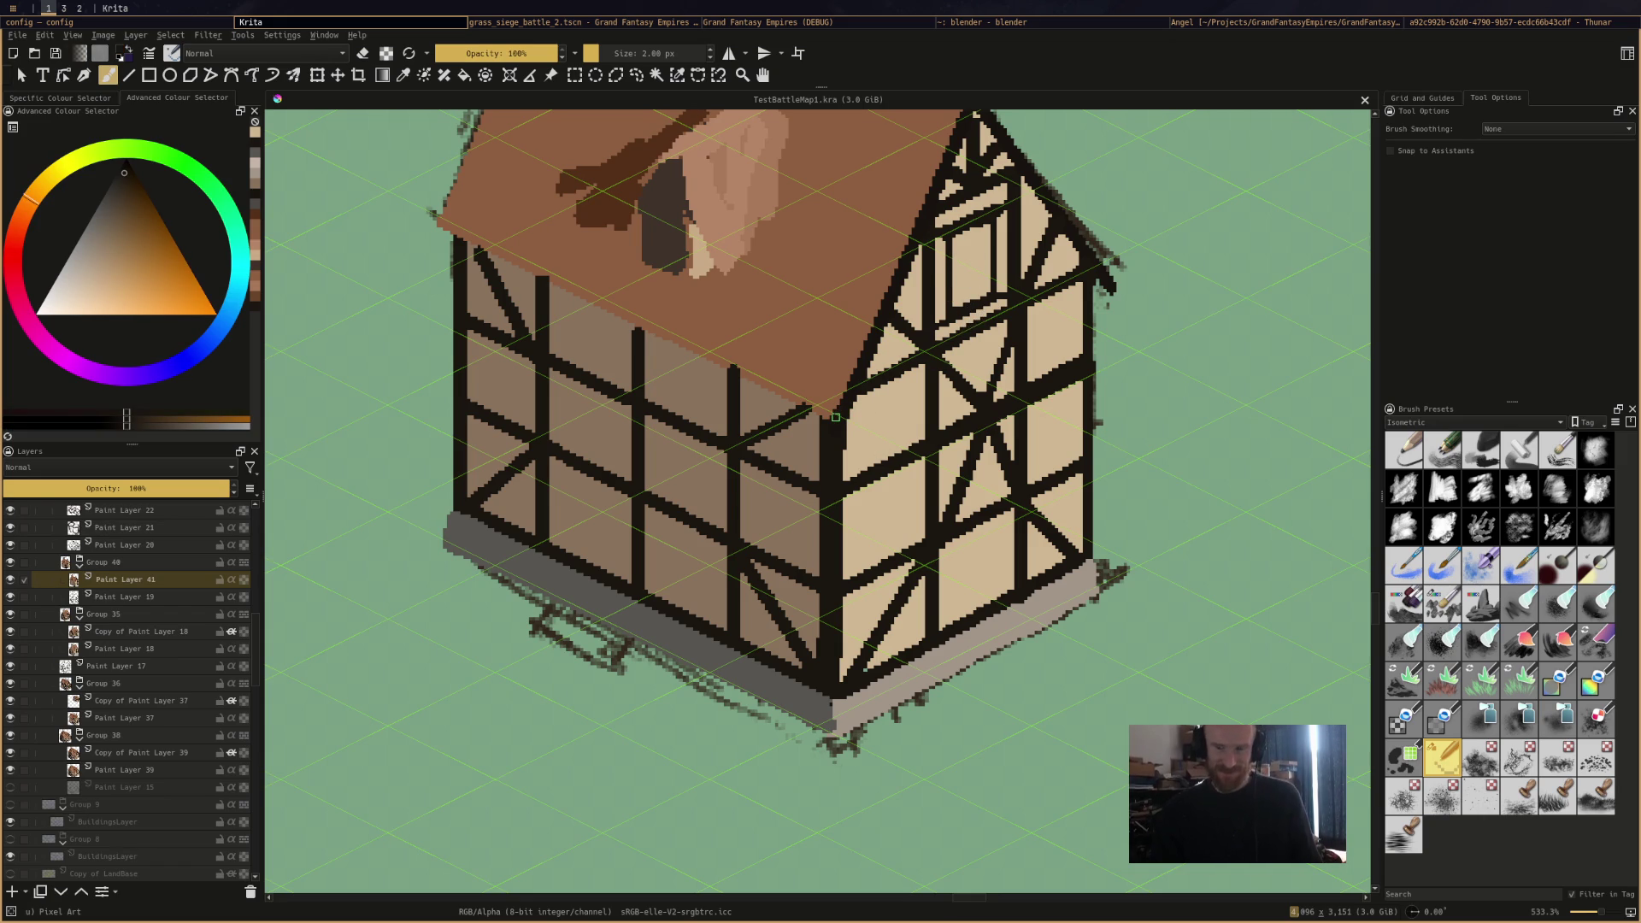
left_click(835, 417)
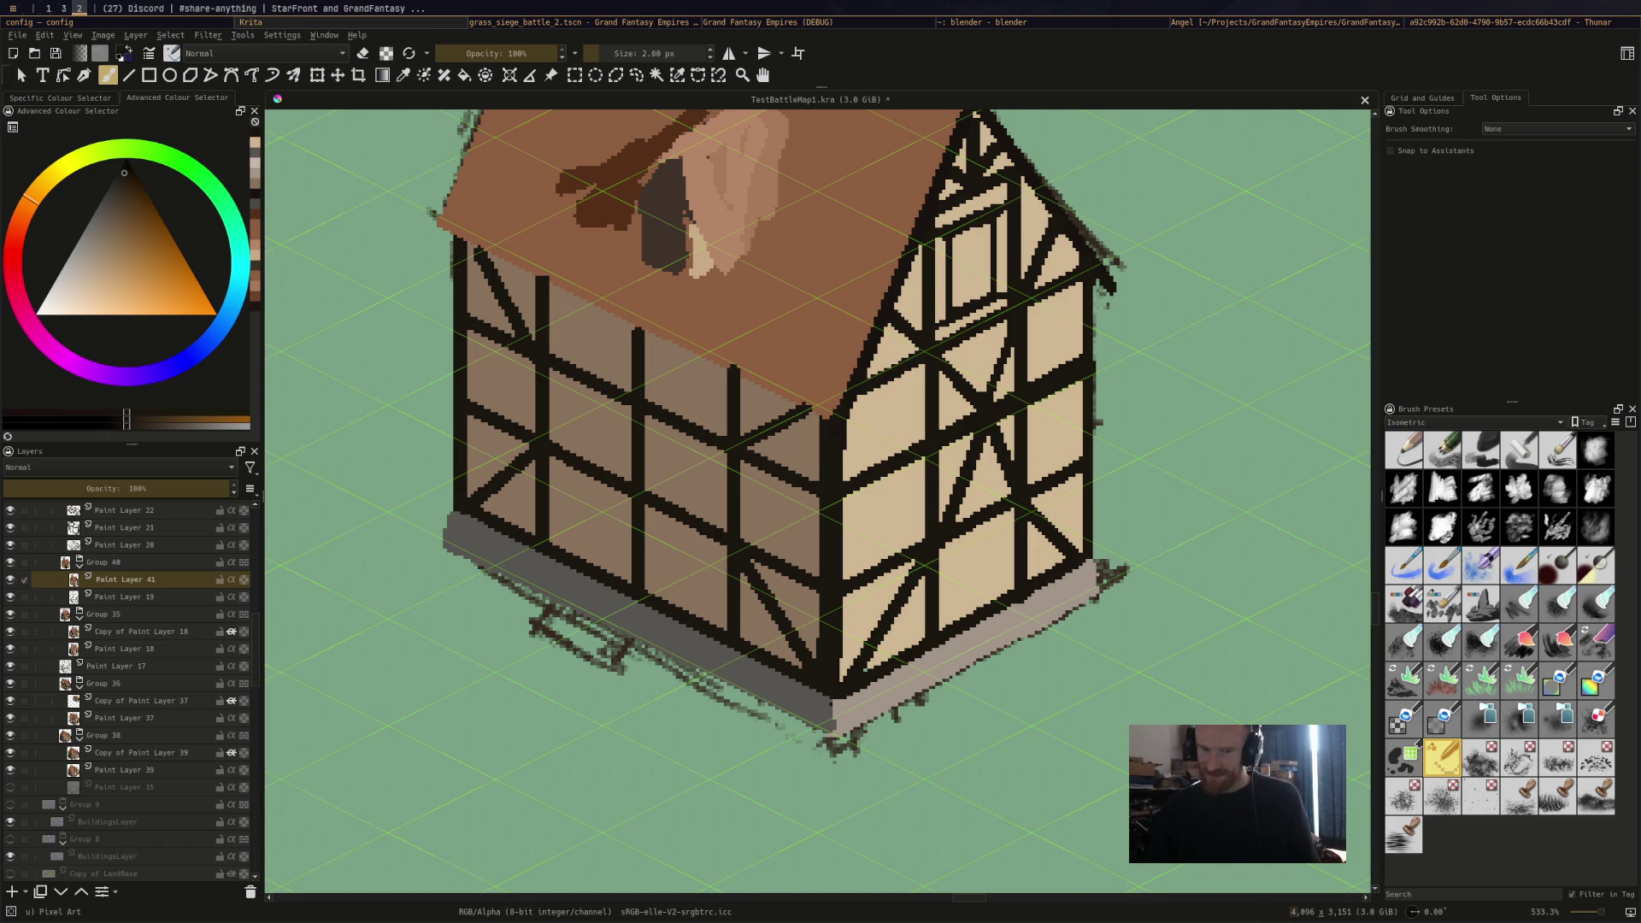
key("super+1")
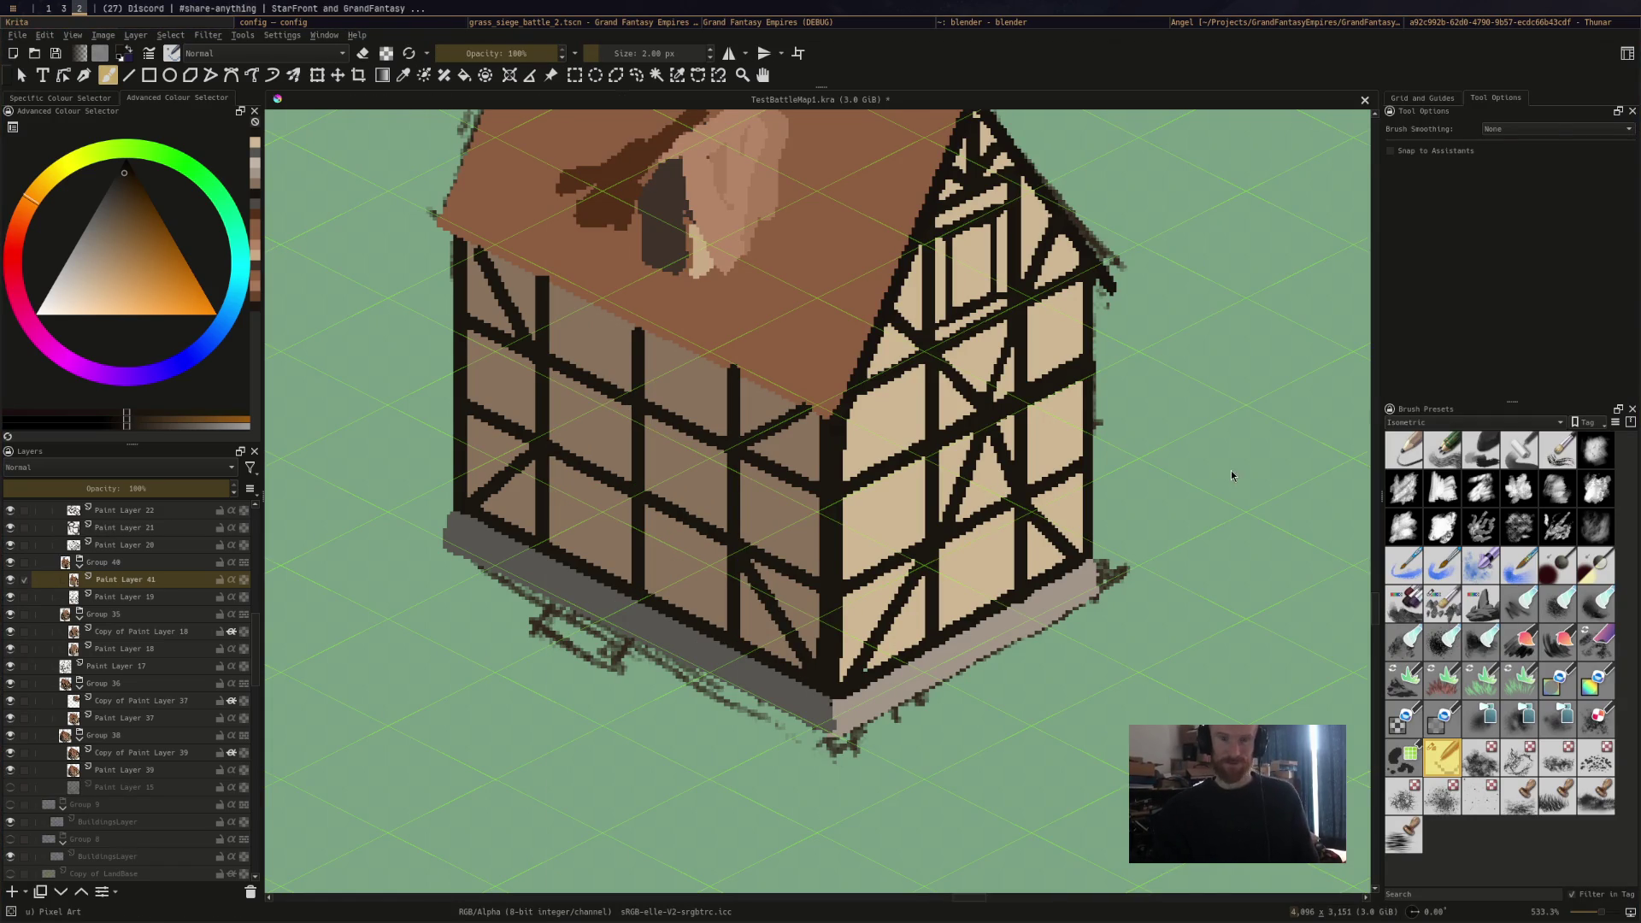
key("super+1")
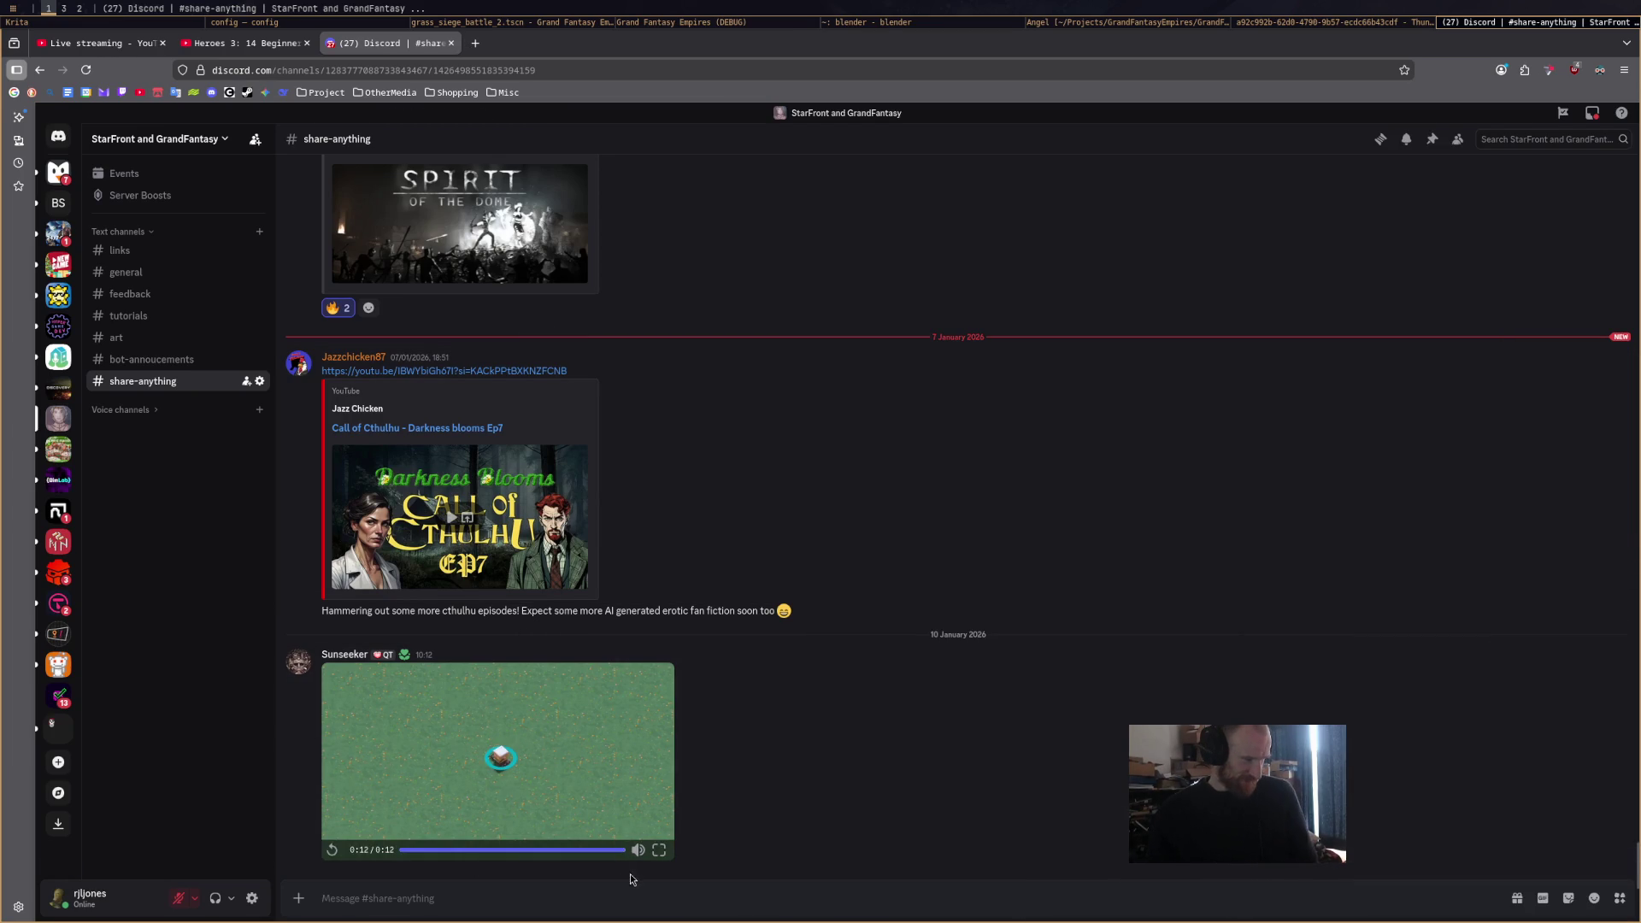
Watch the shared game clip full screen, exit full screen, and return to Krita's house painting.
left_click(659, 850)
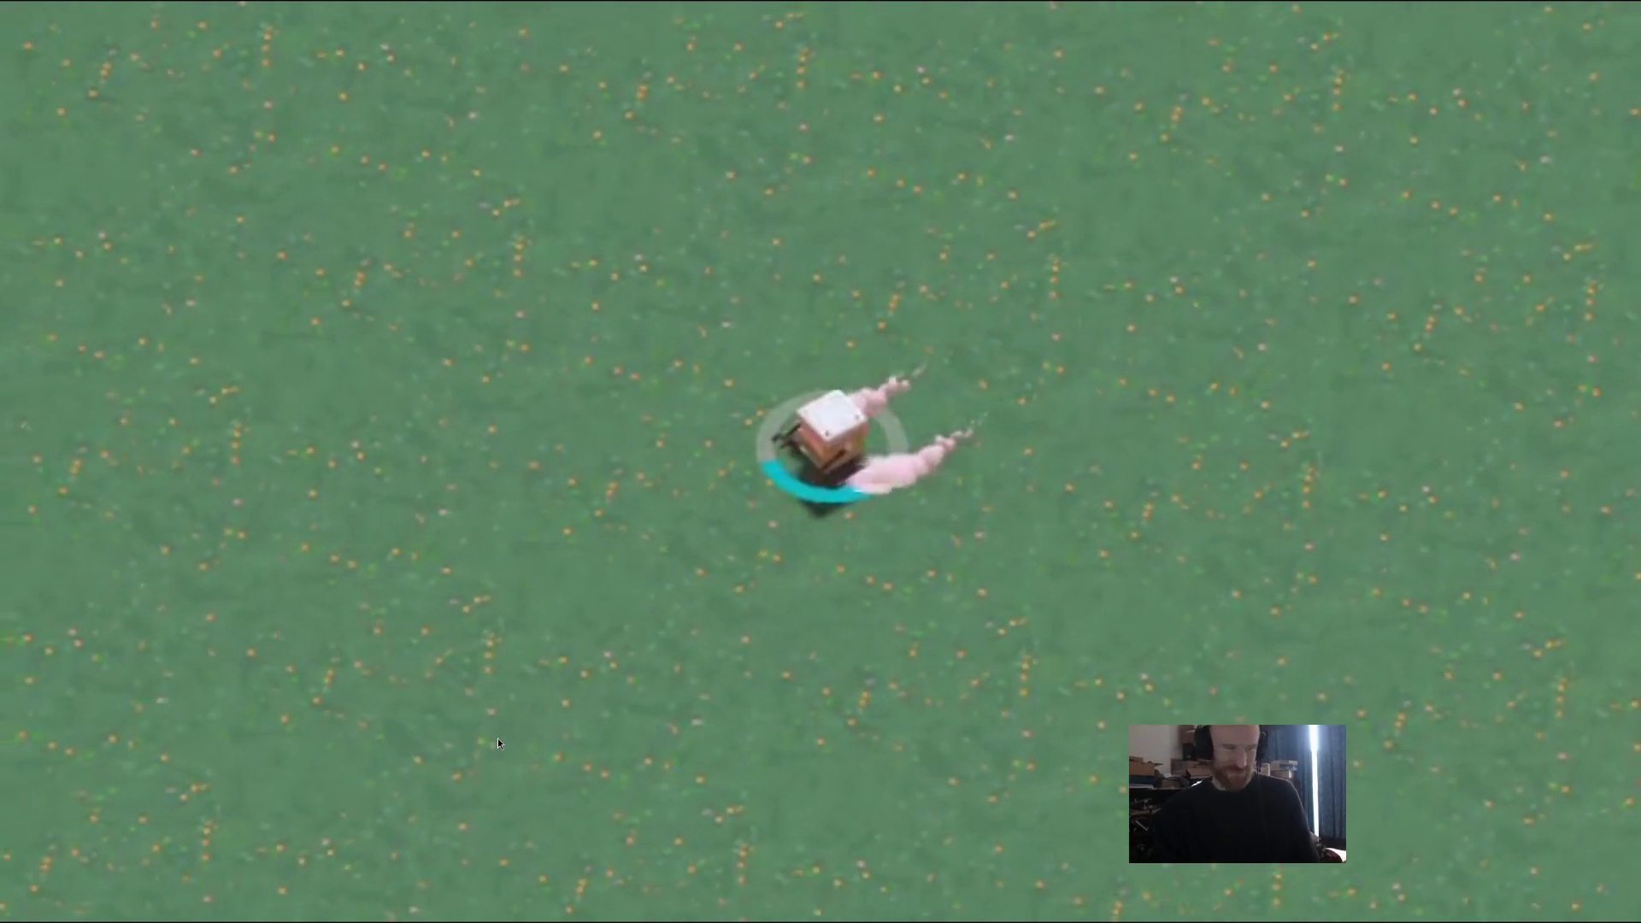
mouse_move(665, 752)
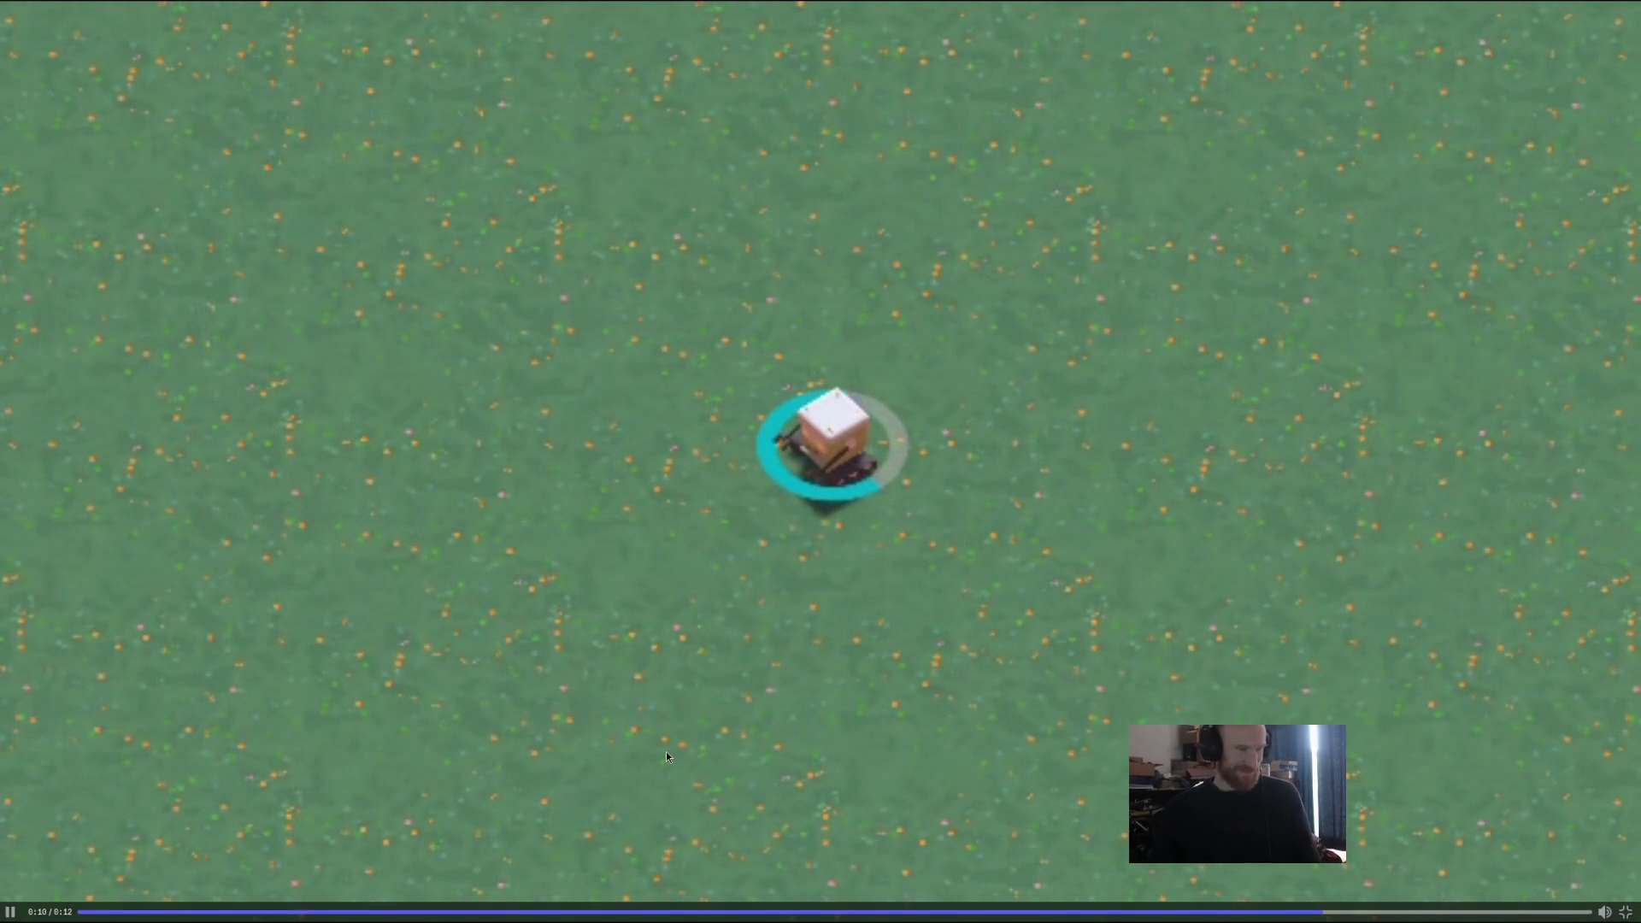
left_click(1626, 913)
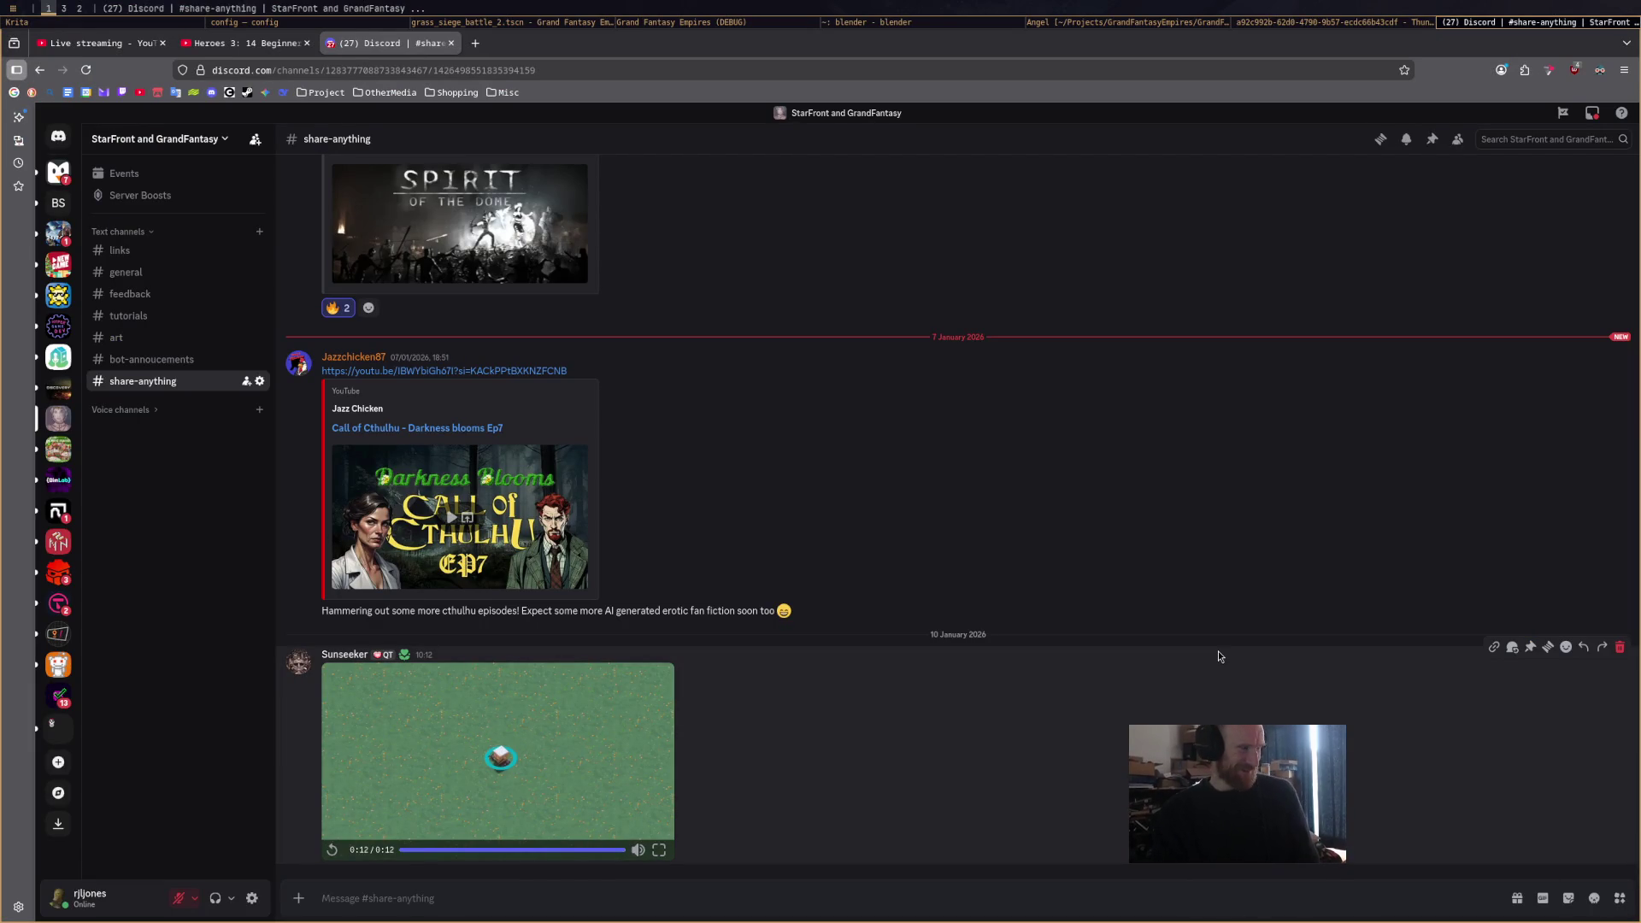
key("super+space")
key("super+2")
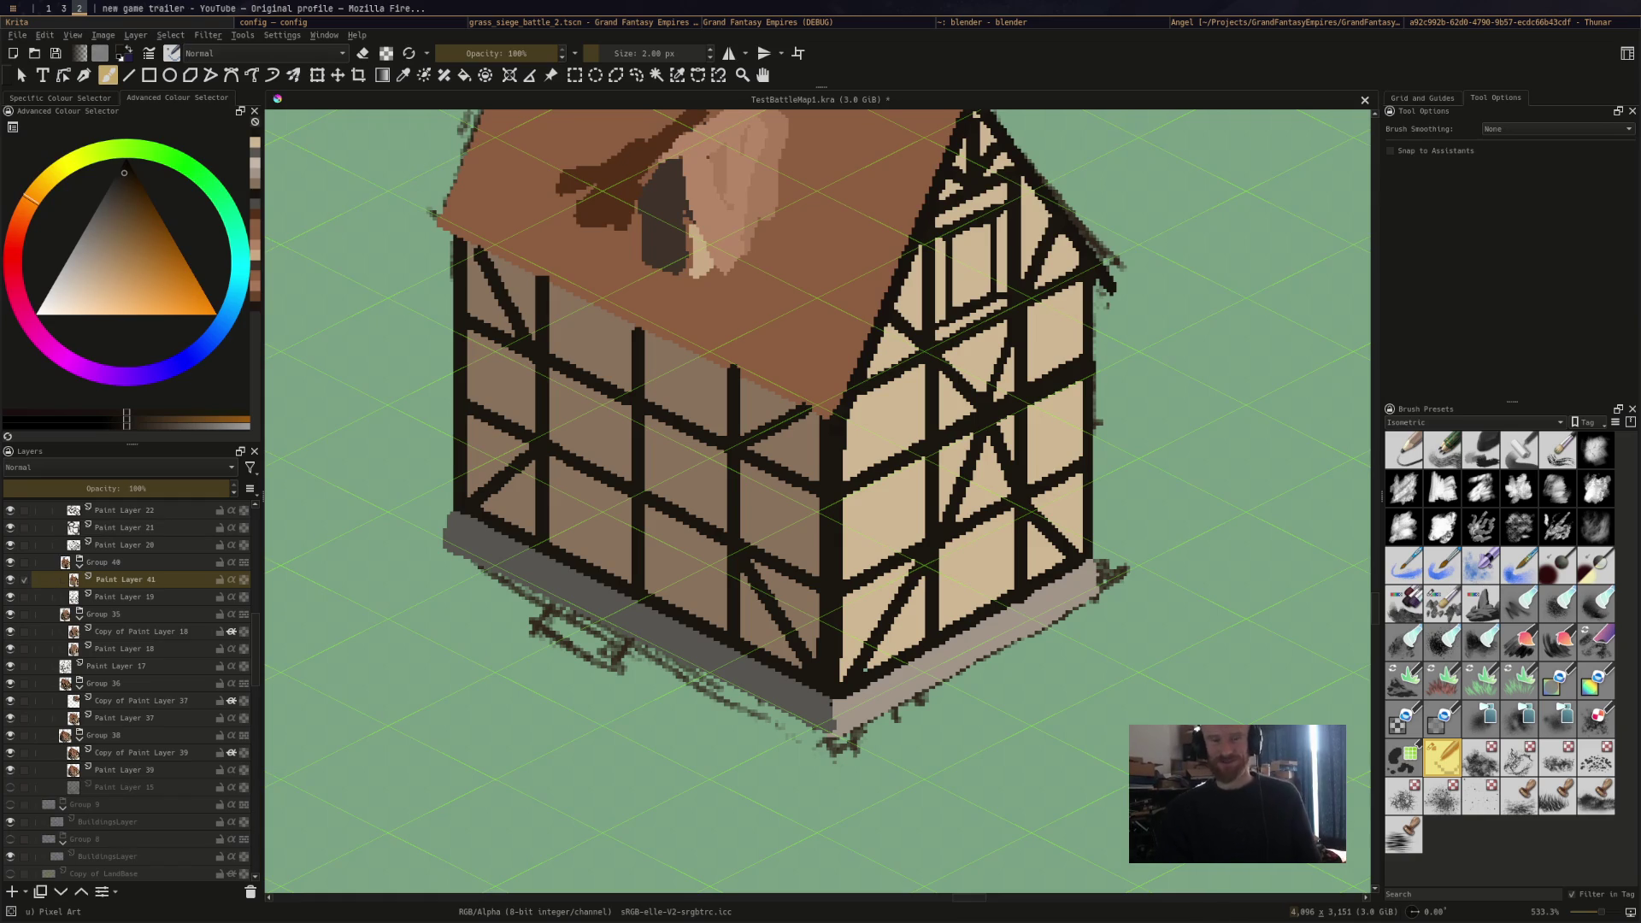
Like the new game trailer and copy its page link.
key("super+1")
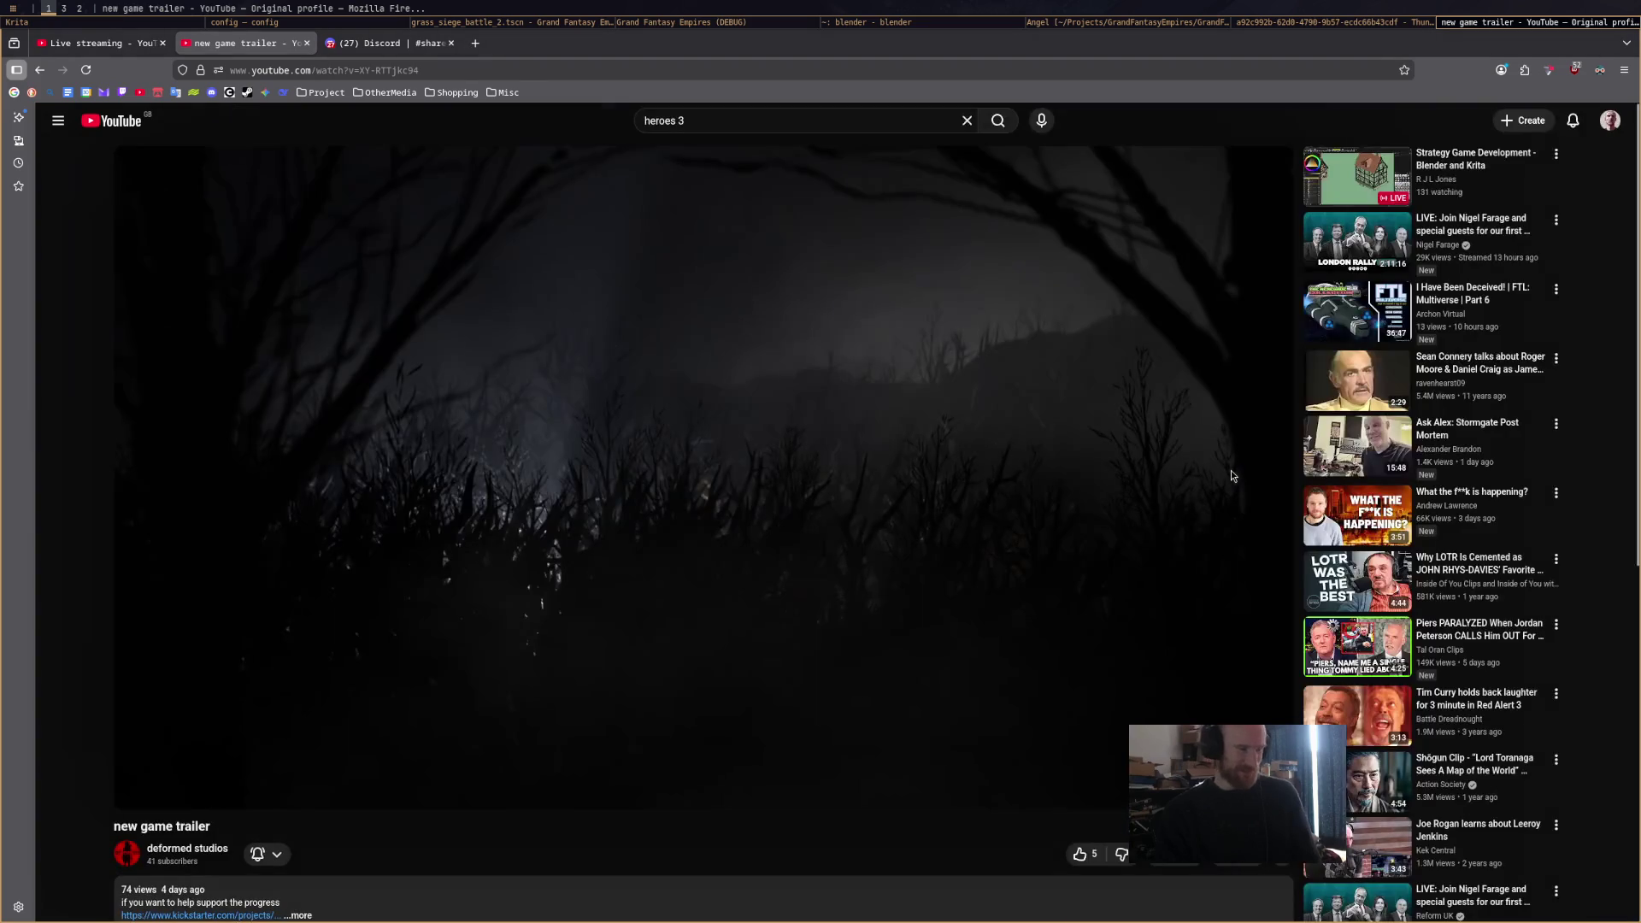
left_click(1079, 854)
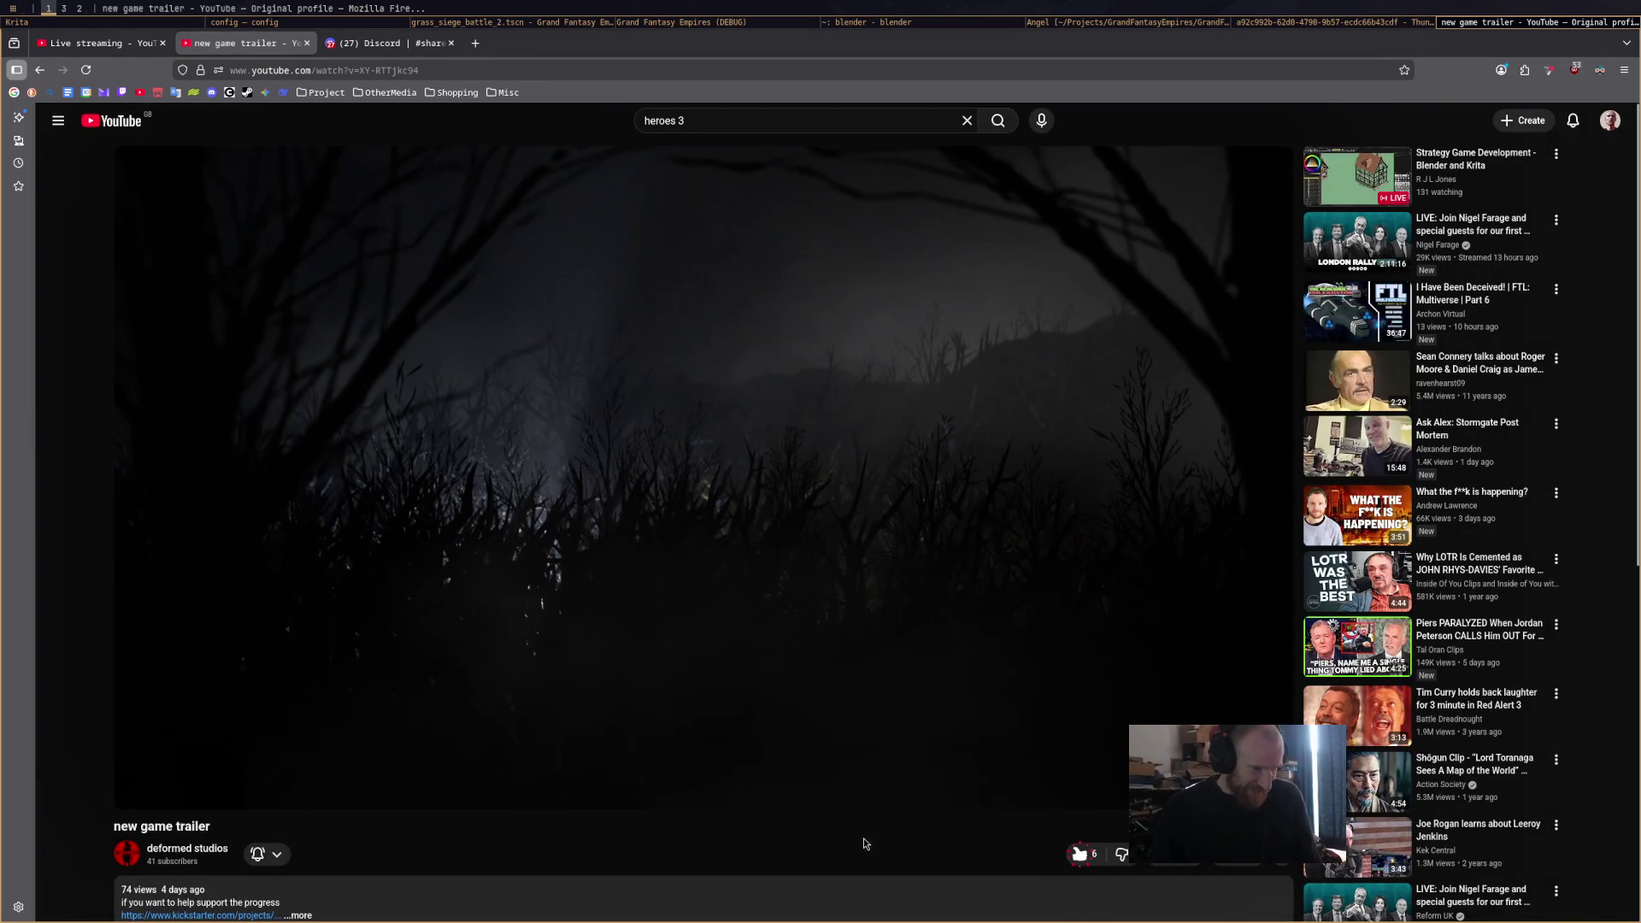
left_click(419, 69)
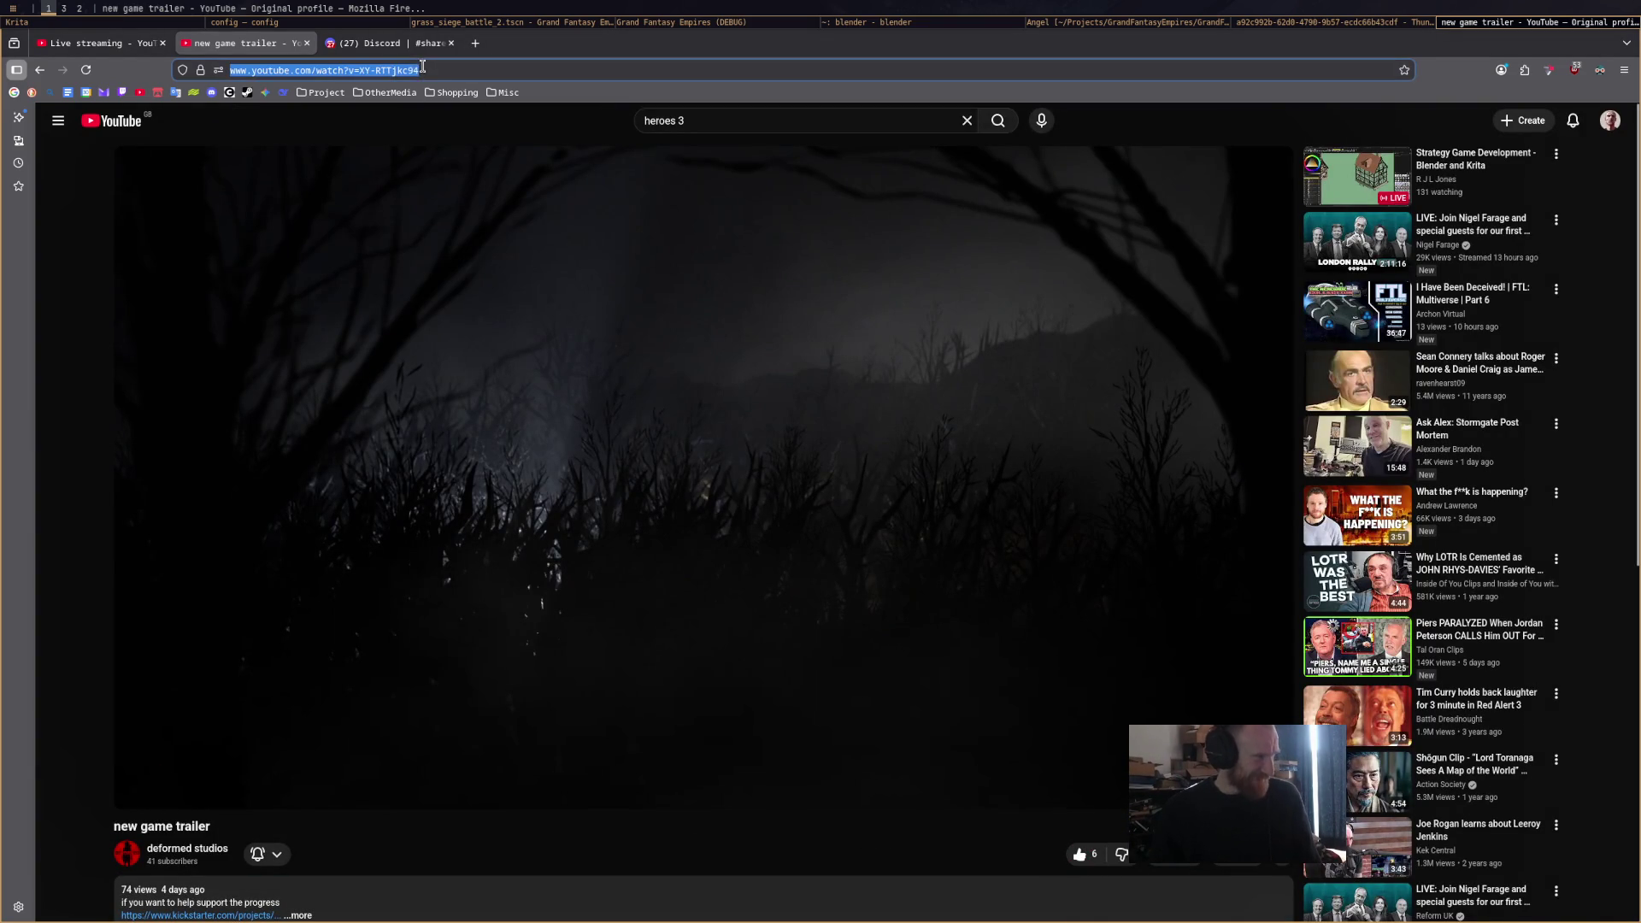
key("super+2")
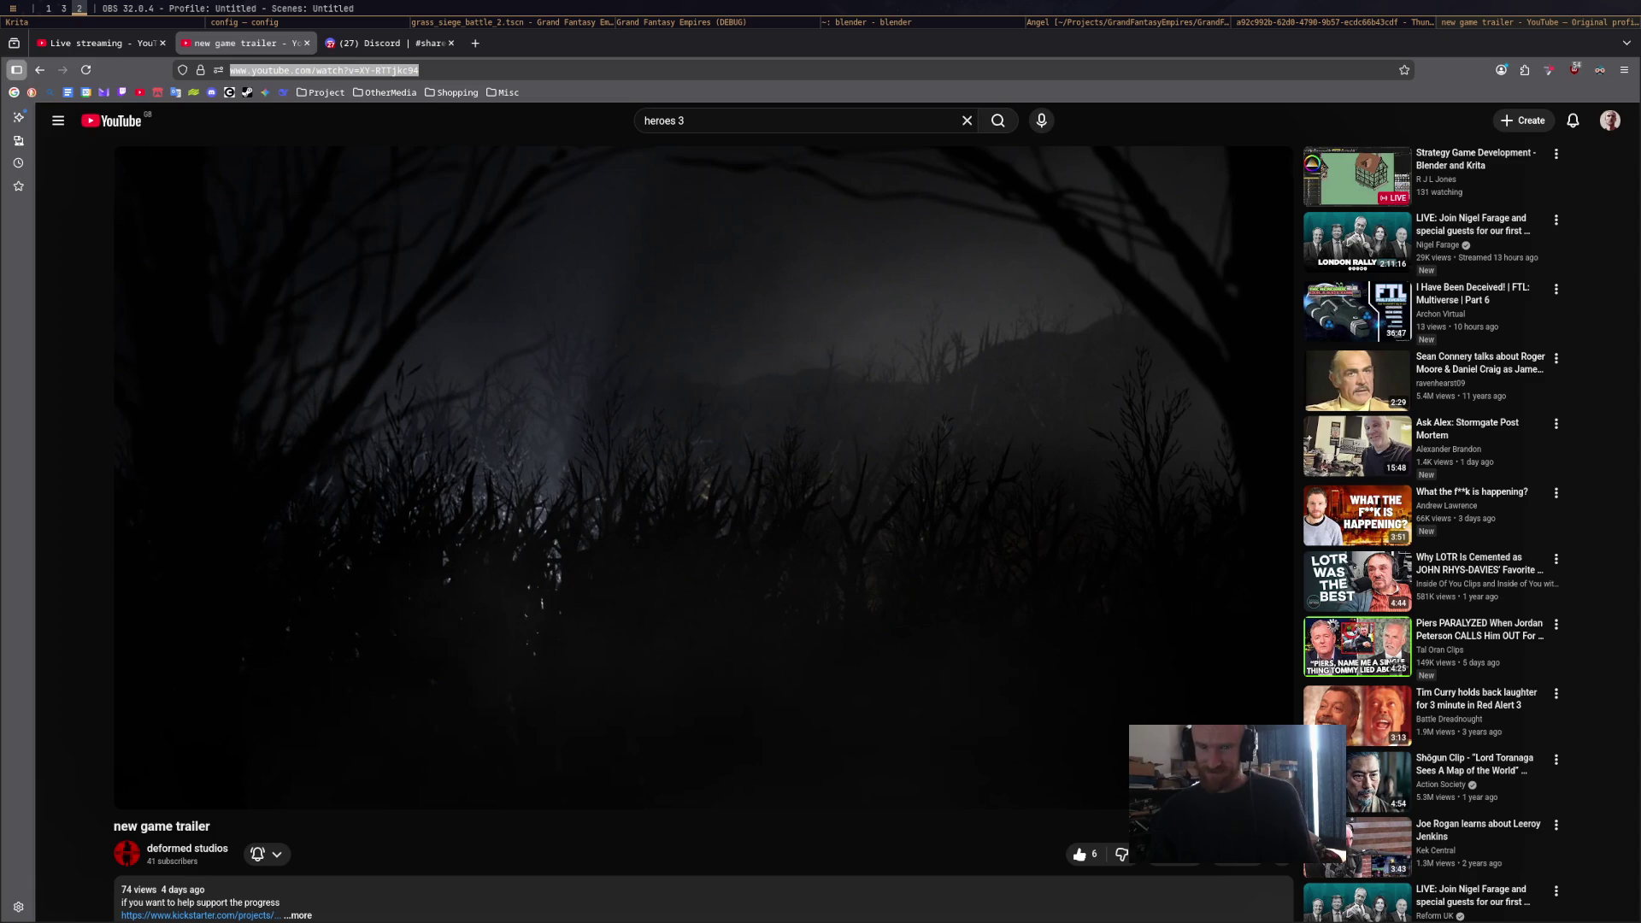
Post the trailer link in YouTube Studio's live chat, then start playing the trailer.
left_click(92, 43)
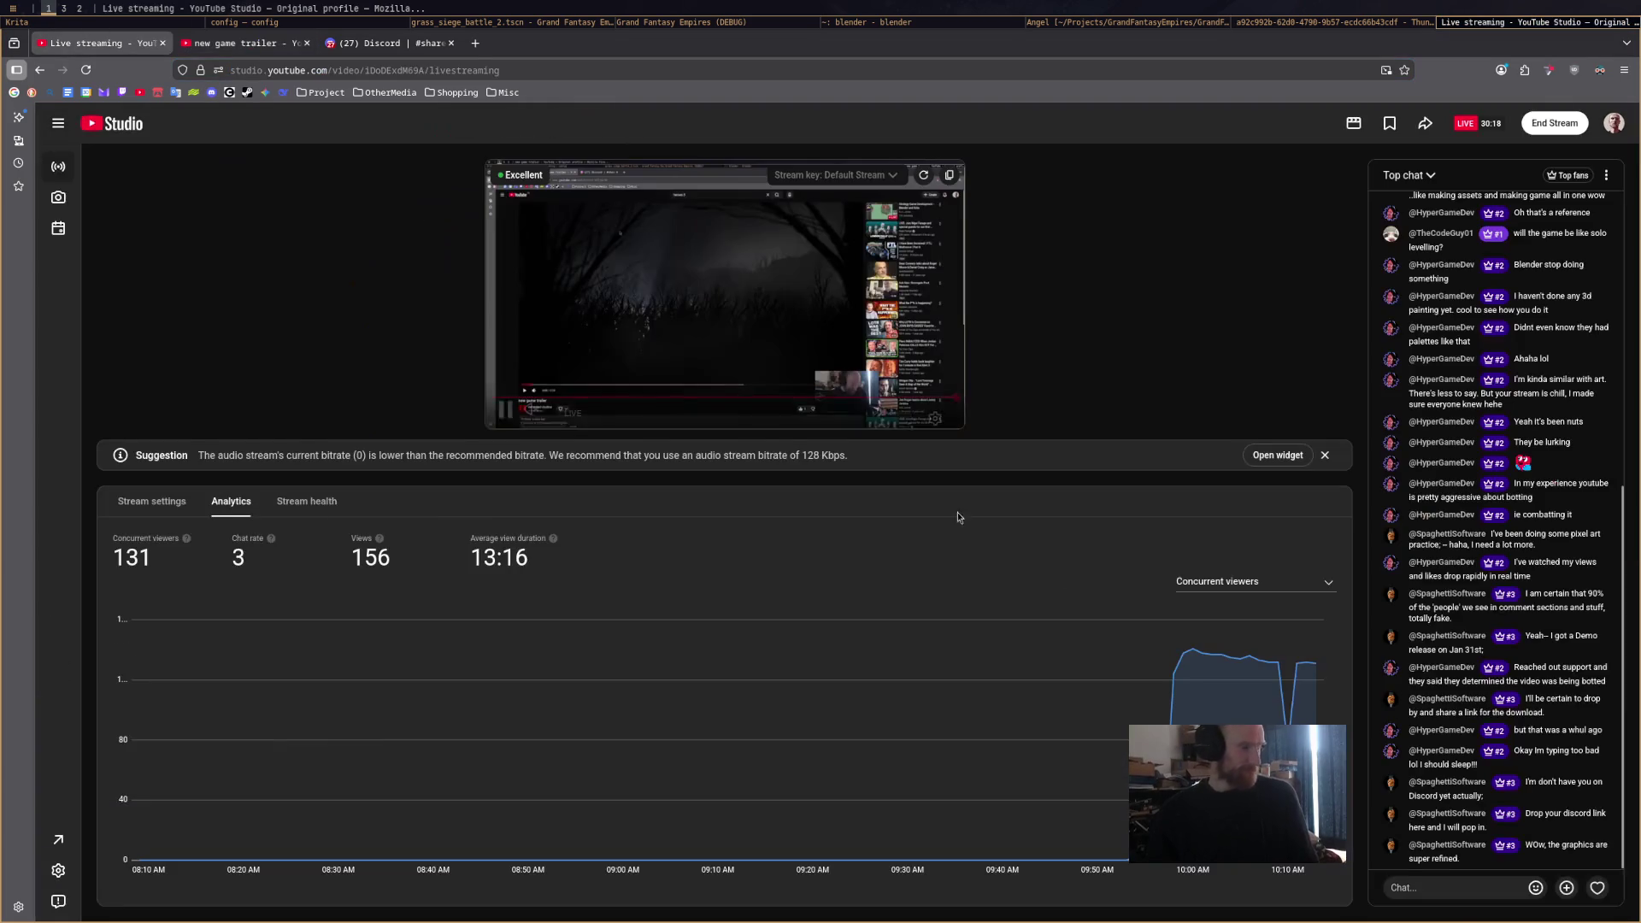
left_click(1449, 888)
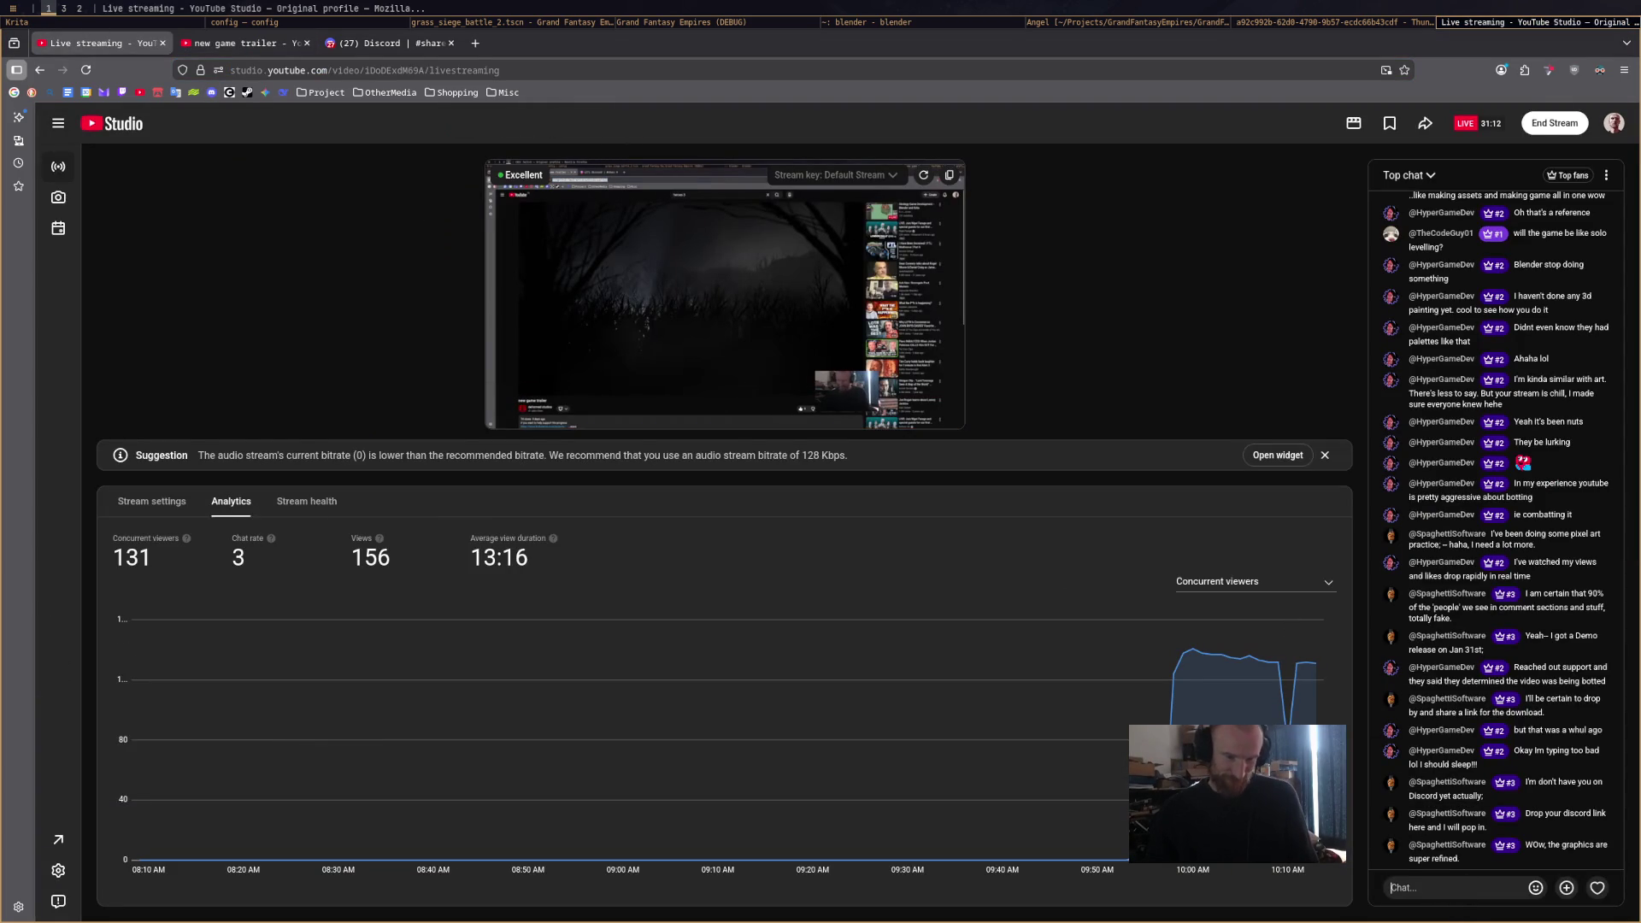
type("https://www.youtube.com/watch?v=XY-RTTjkc94")
key("Return")
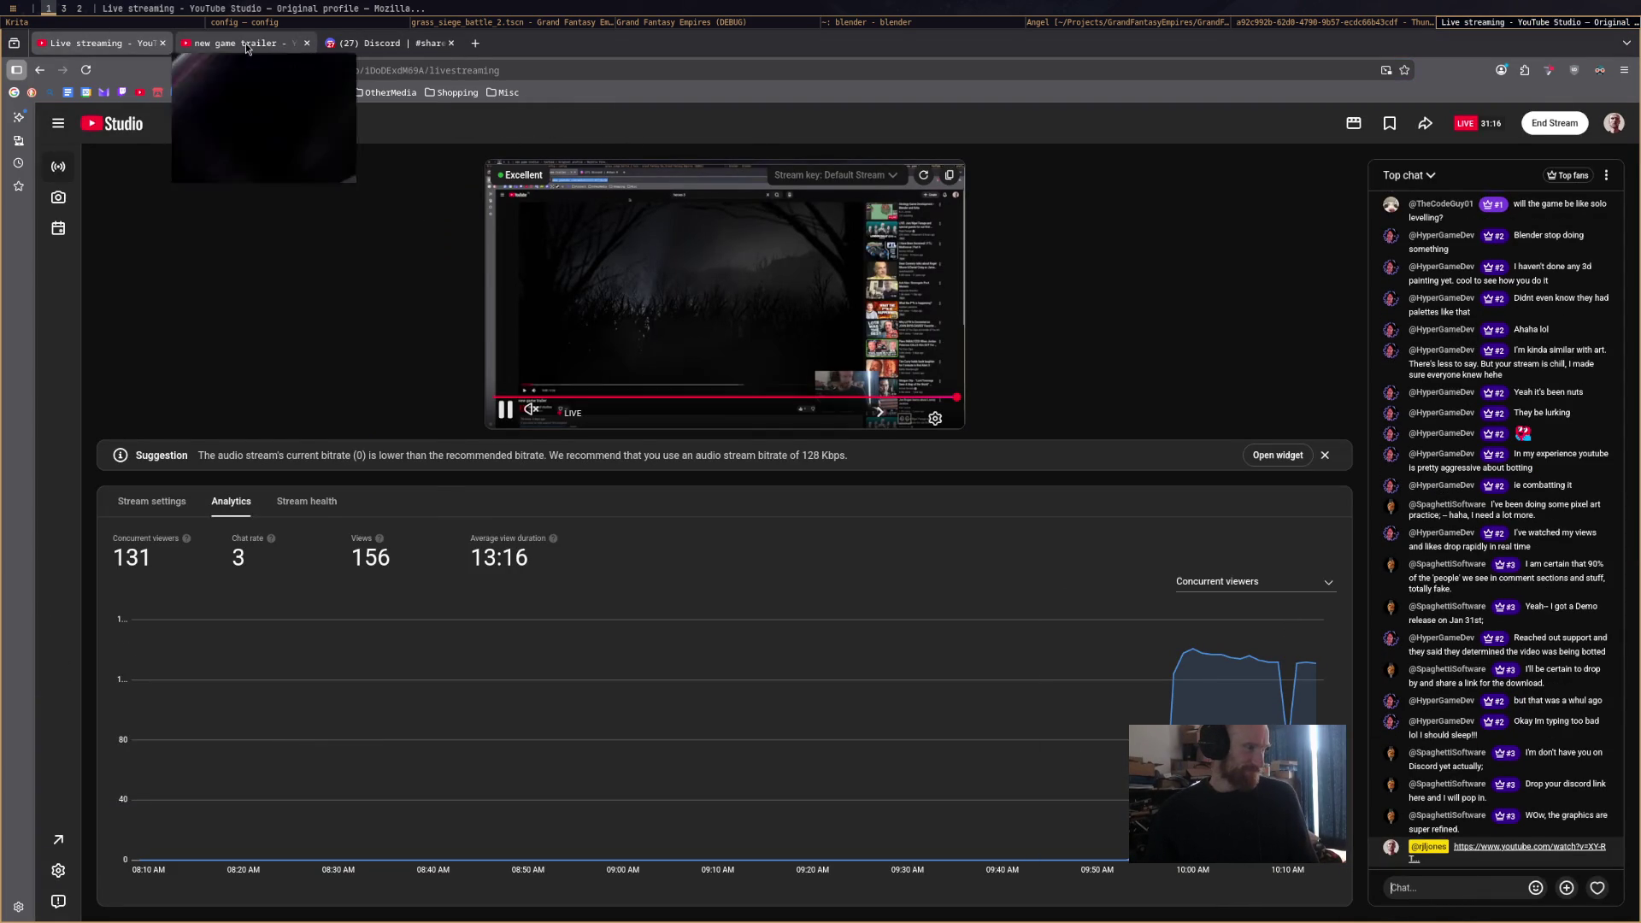
left_click(282, 44)
left_click(615, 462)
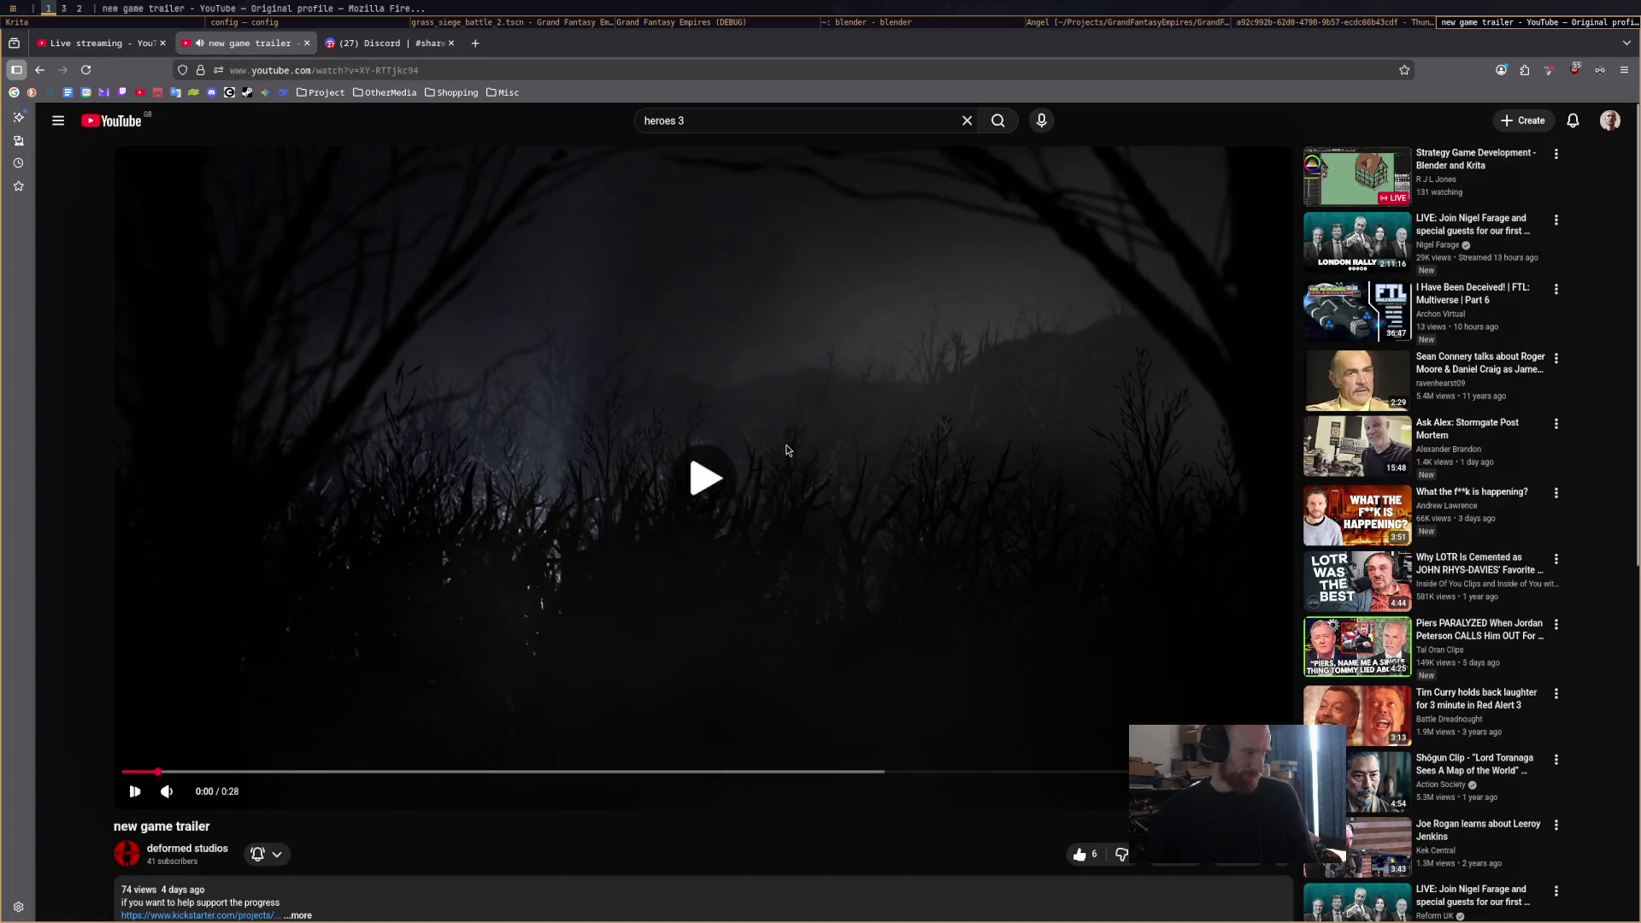